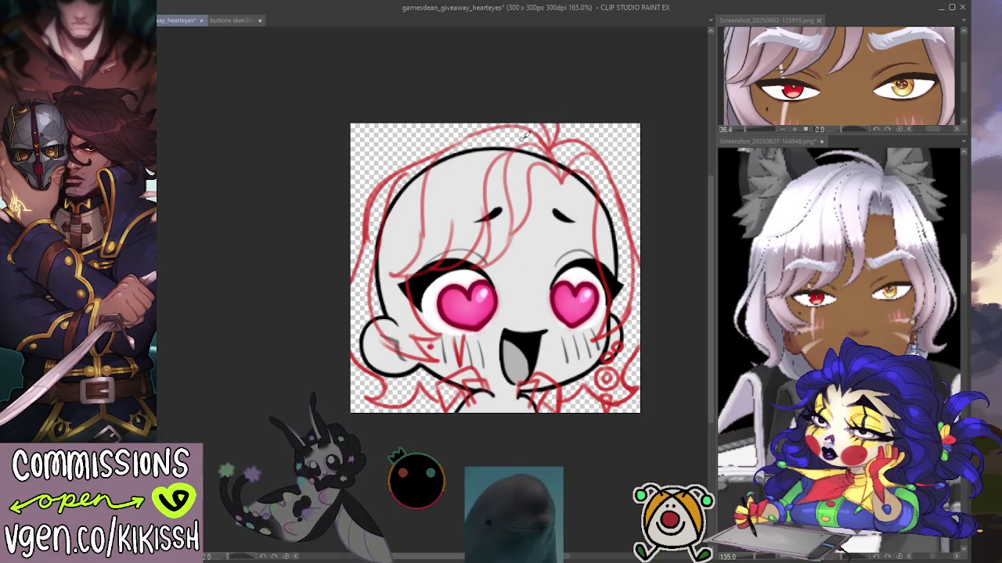
Step: Redraw the upper-left hair strands in red, erase a stray edge line, and add a red right eyebrow
left_click_drag(390, 244, 460, 188)
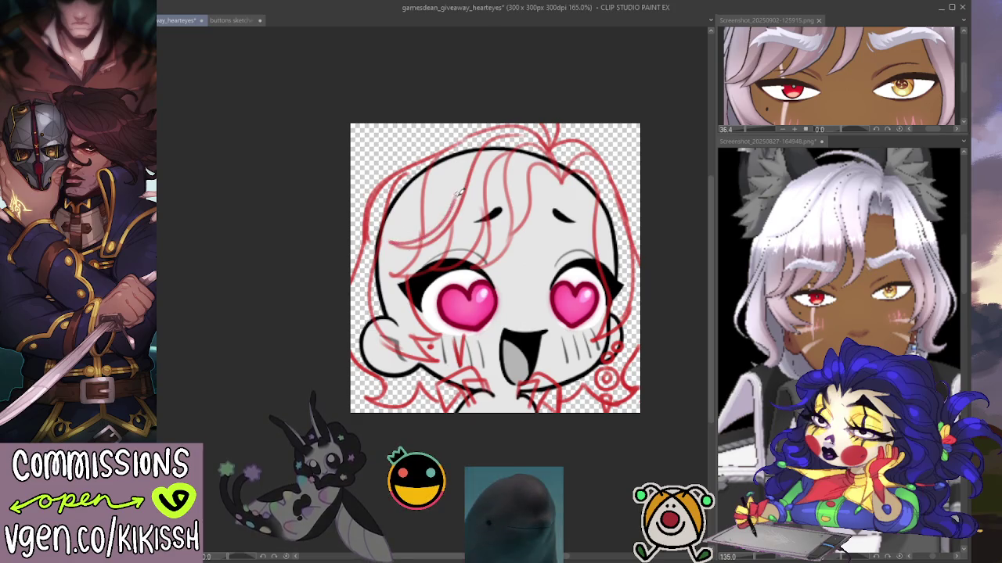
key("ctrl+z")
left_click_drag(436, 230, 381, 243)
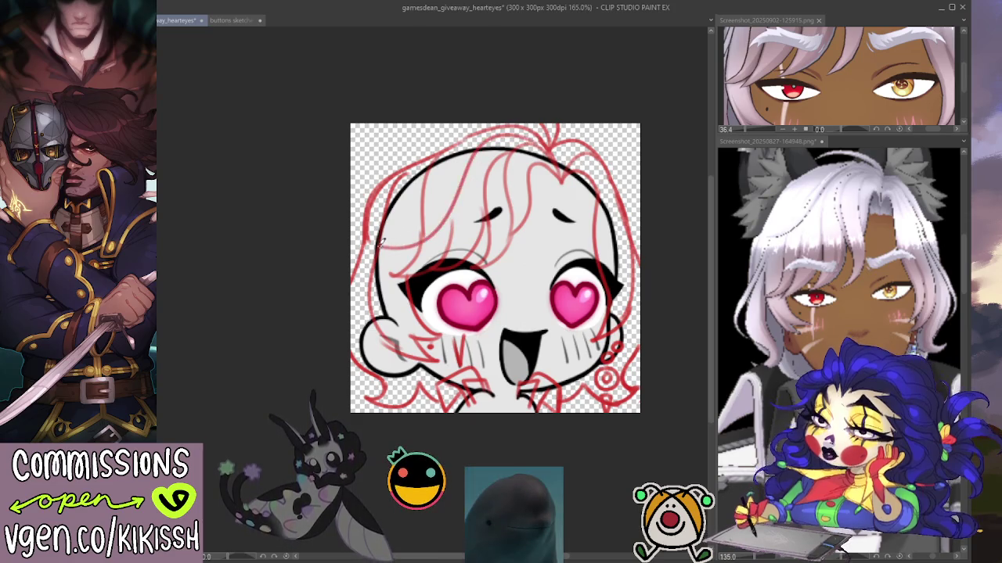
left_click_drag(427, 205, 480, 136)
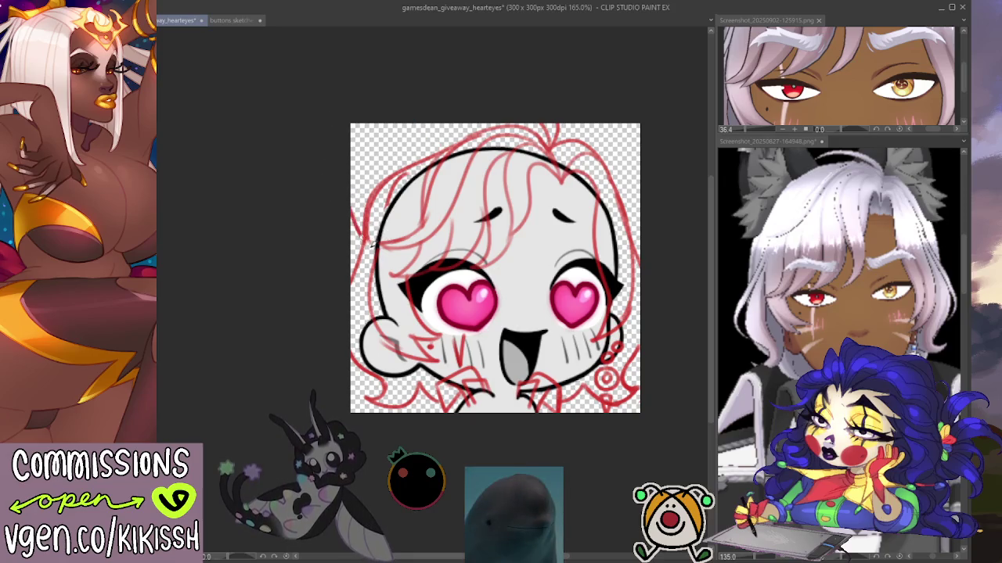
left_click_drag(365, 208, 363, 227)
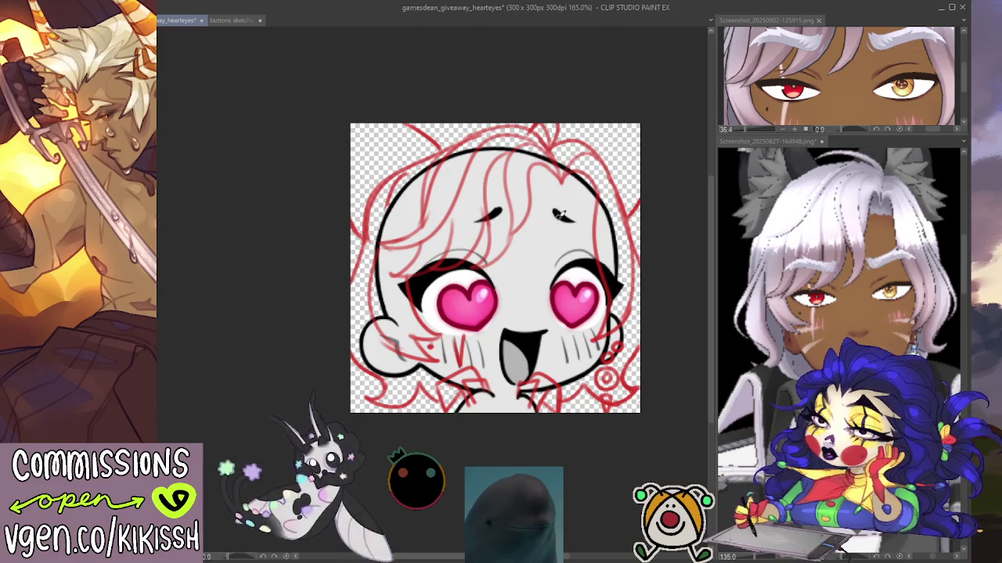
left_click_drag(552, 210, 579, 213)
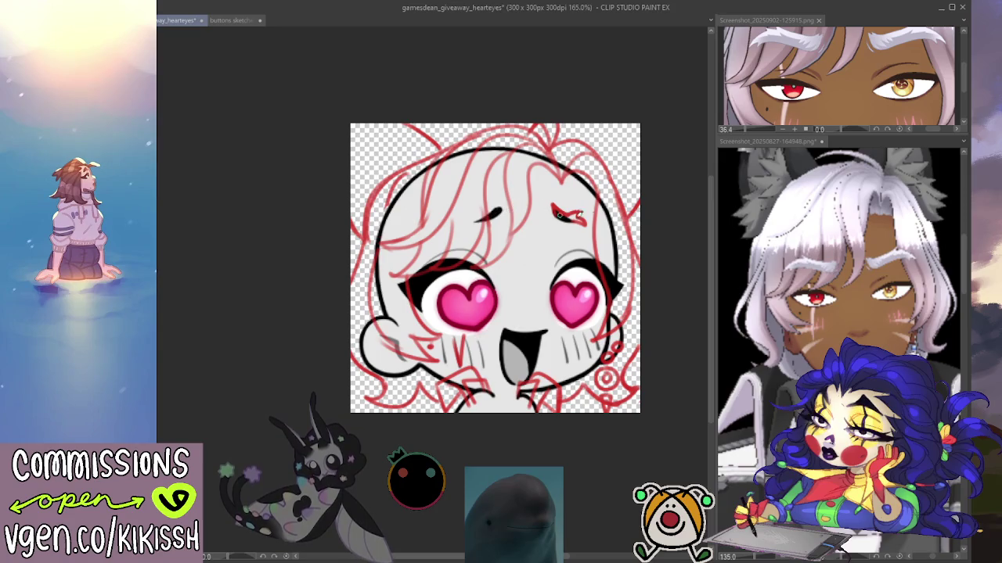
scroll(612, 227, "down", 2)
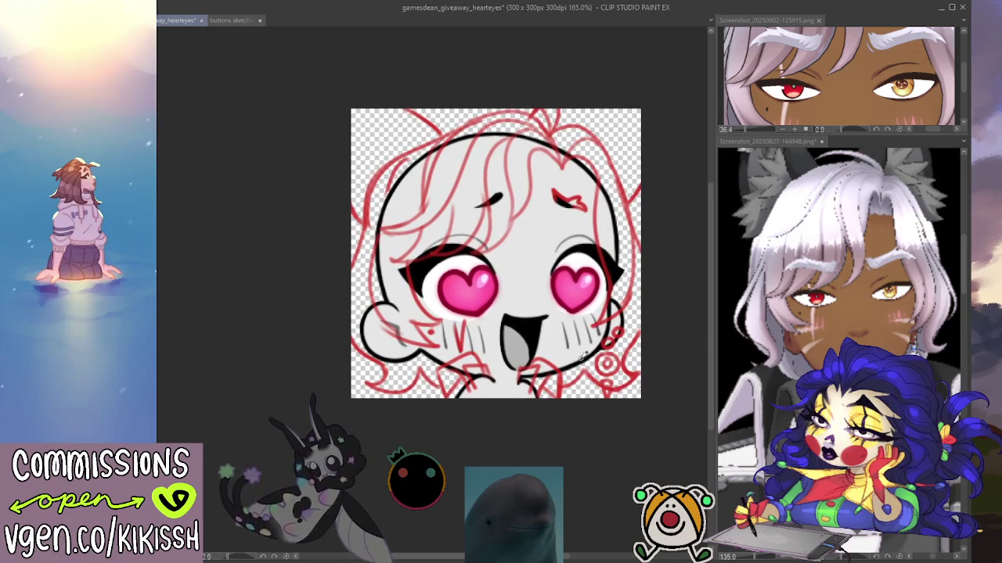
Step: Hatch short red blush strokes on the right and left cheeks
left_click_drag(587, 341, 583, 354)
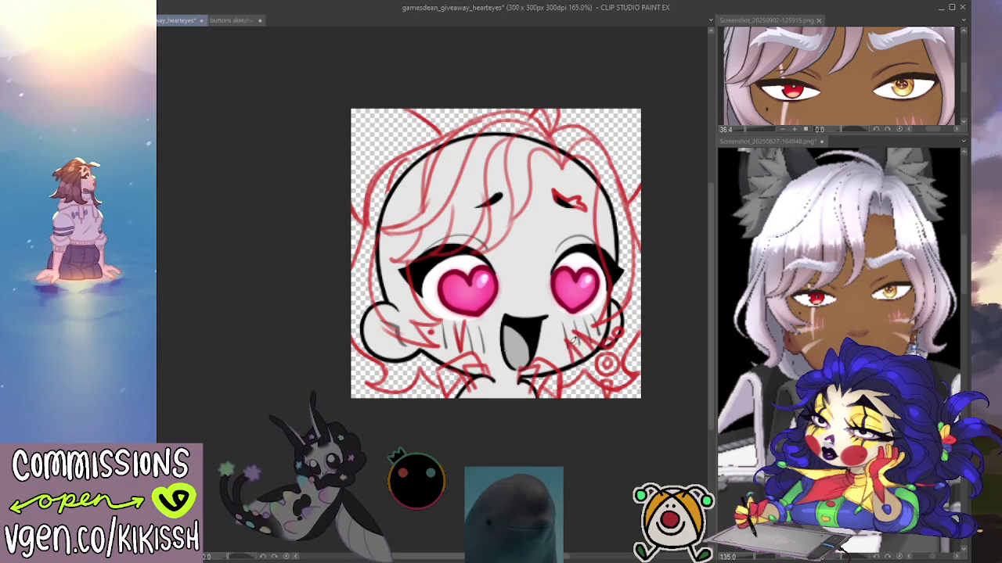
left_click_drag(450, 336, 436, 359)
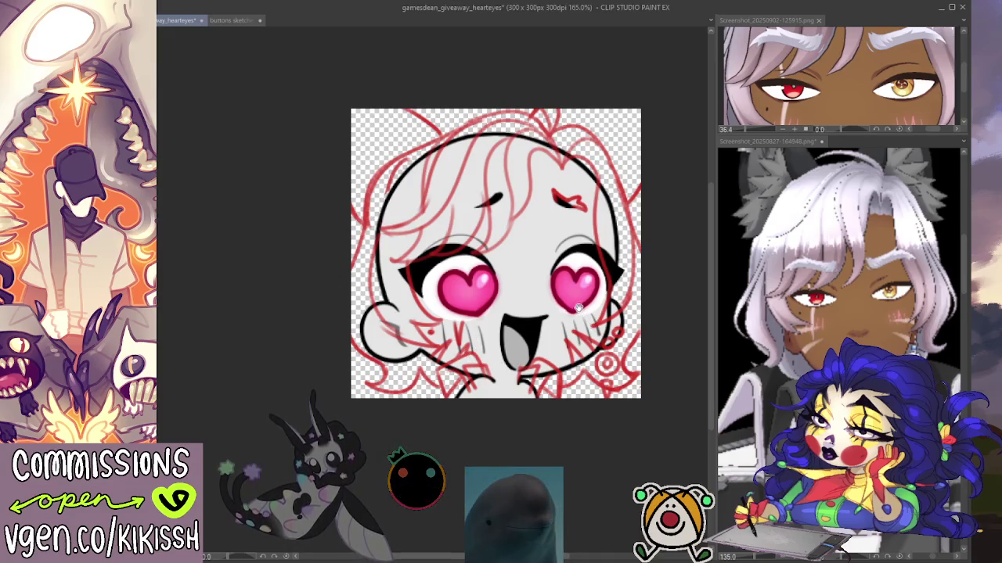
left_click_drag(577, 309, 580, 302)
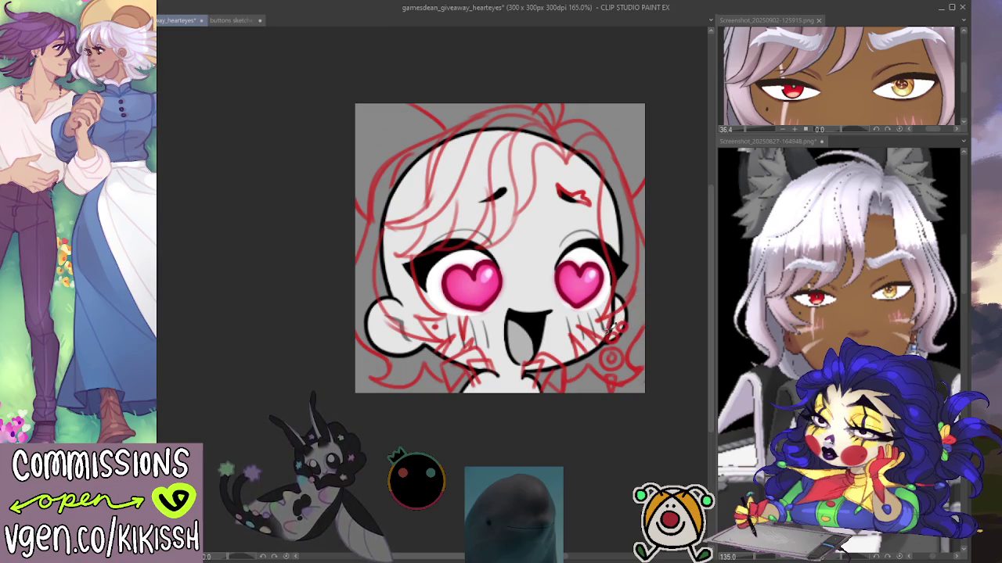
Step: Lighten the right cheek near the canvas edge
left_click_drag(636, 275, 622, 328)
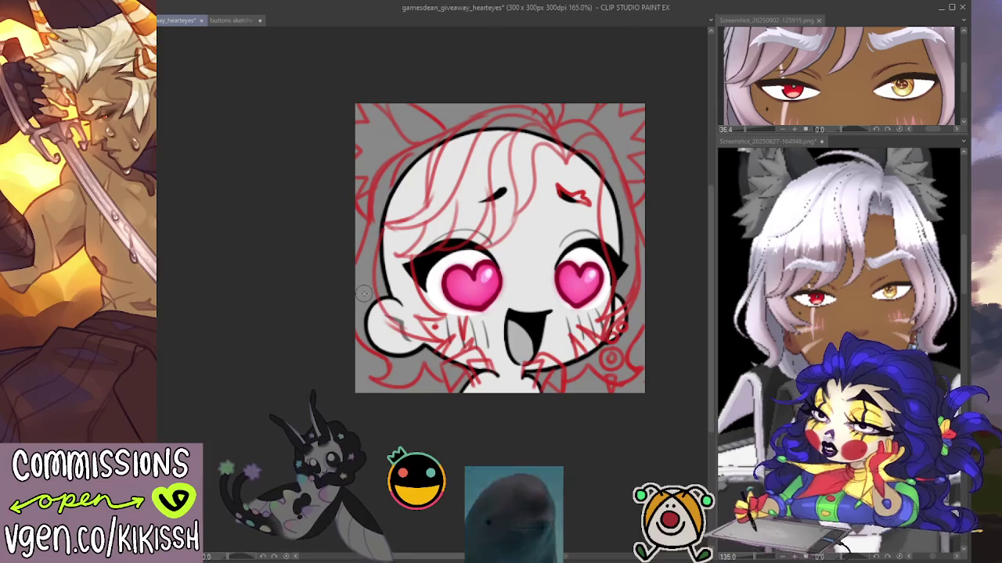
Step: Paint white over the left cheek and the left head outline
mouse_move(380, 345)
left_mouse_down()
mouse_move(409, 304)
mouse_move(385, 288)
left_mouse_up()
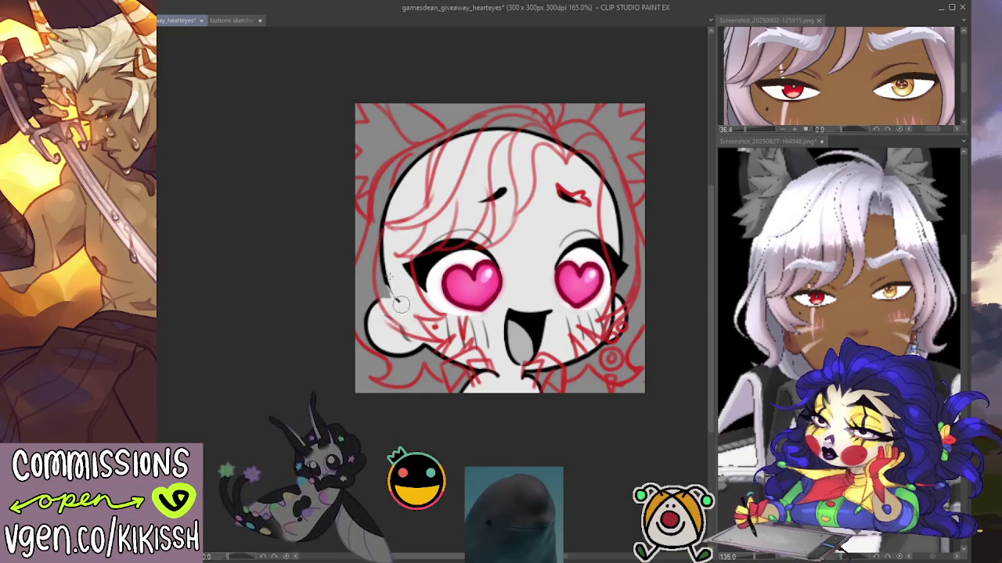
mouse_move(395, 305)
left_mouse_down()
mouse_move(384, 235)
mouse_move(485, 130)
mouse_move(562, 143)
left_mouse_up()
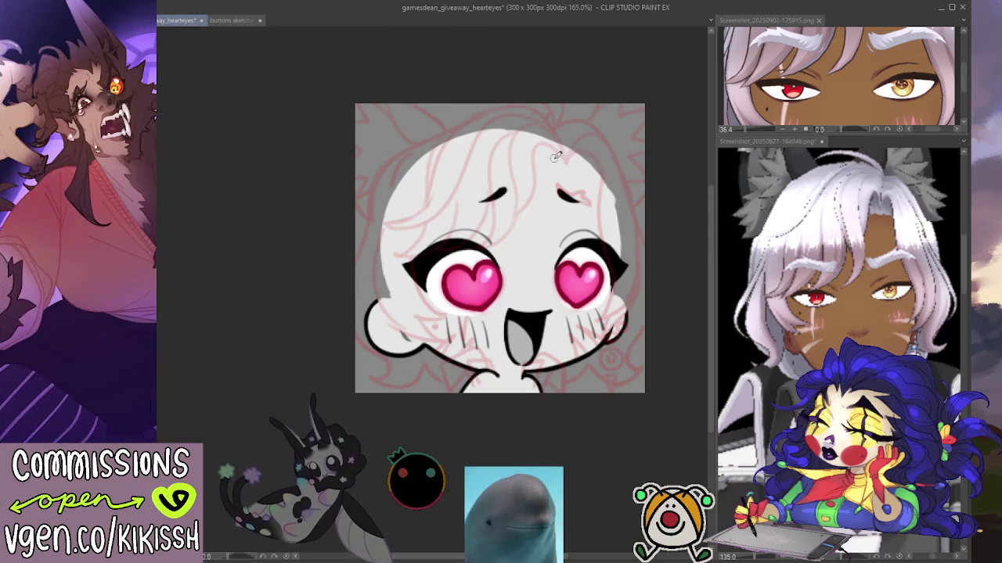
Step: Try black hair, brow and cheek strokes, undo them, and switch to the thinner-lash eyes
left_click_drag(568, 162, 537, 140)
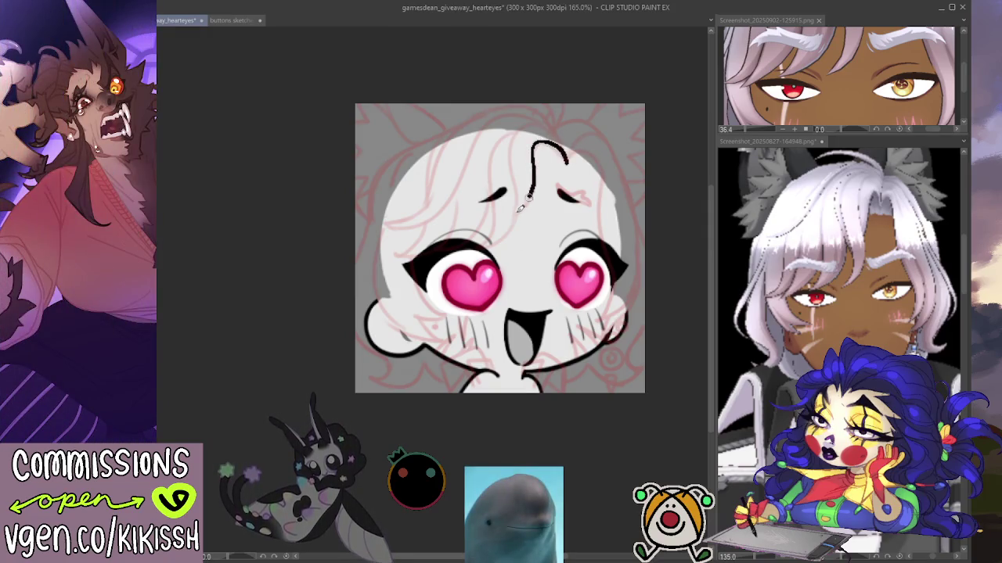
key("ctrl+z")
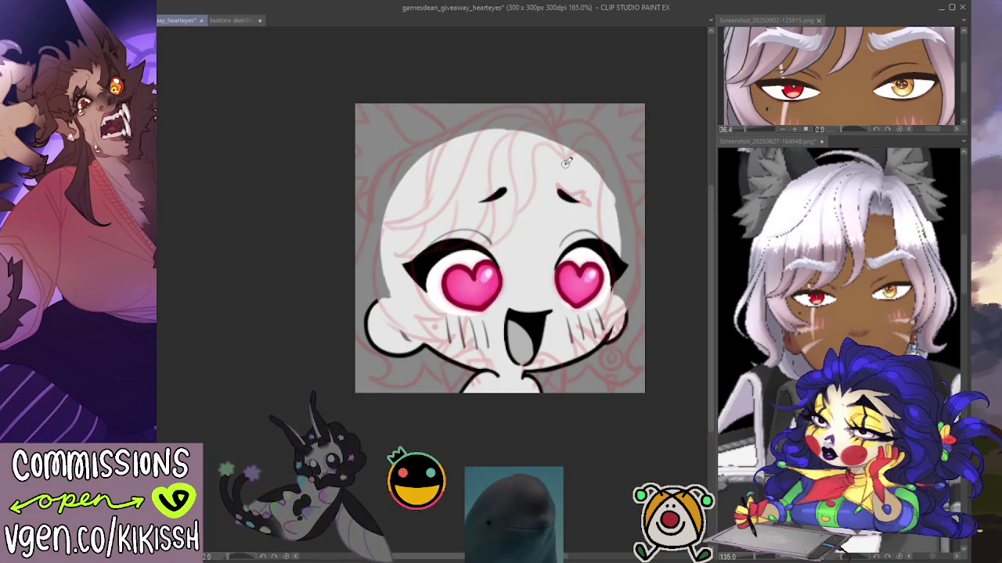
left_click_drag(565, 162, 599, 213)
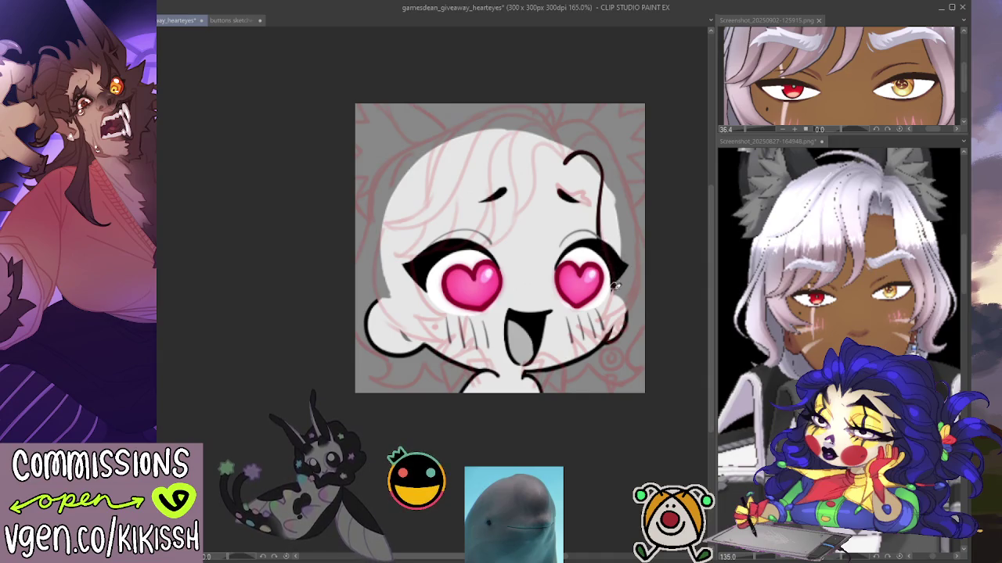
left_click_drag(601, 320, 617, 315)
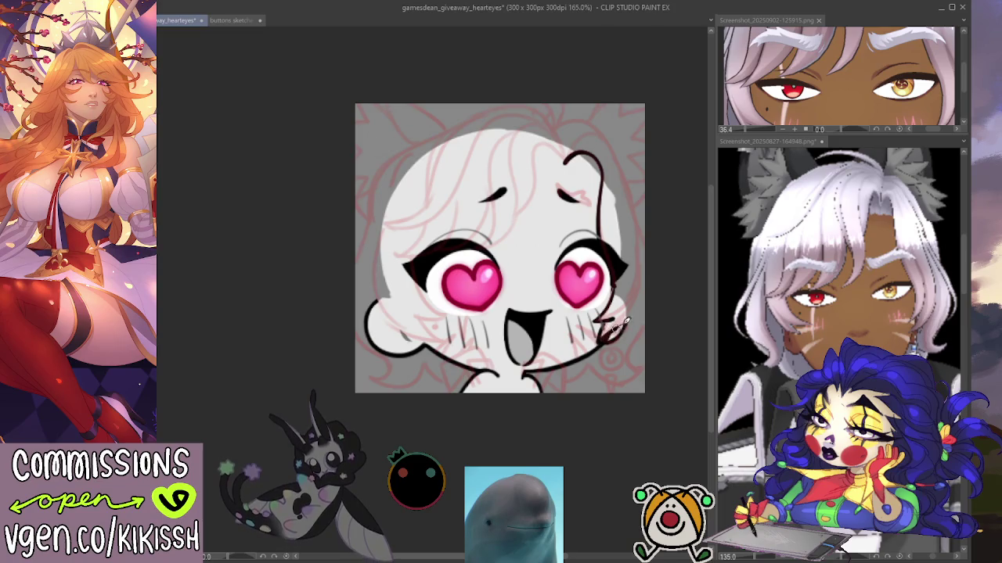
left_click_drag(611, 325, 641, 224)
key("ctrl+z")
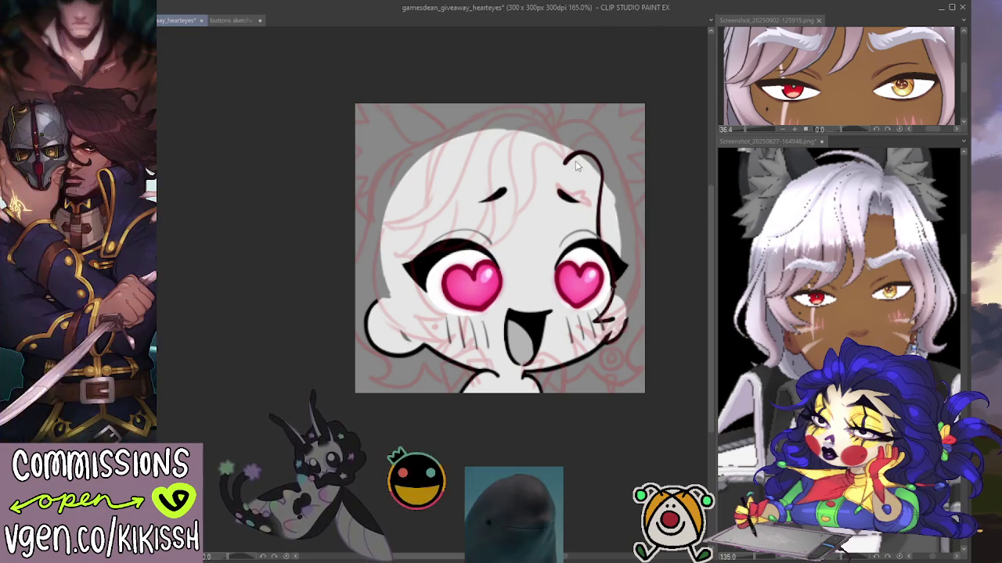
key("ctrl+z")
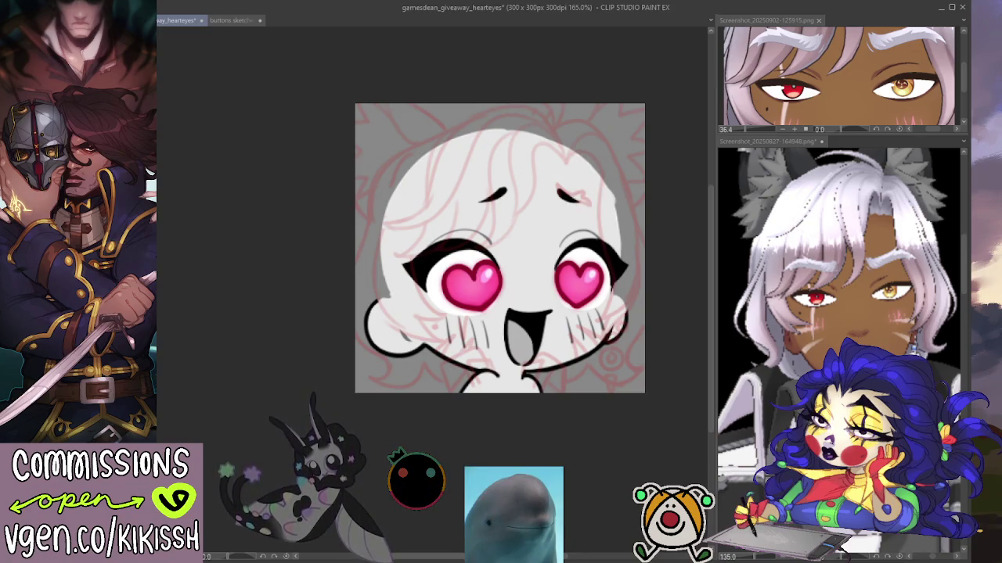
key("ctrl+z")
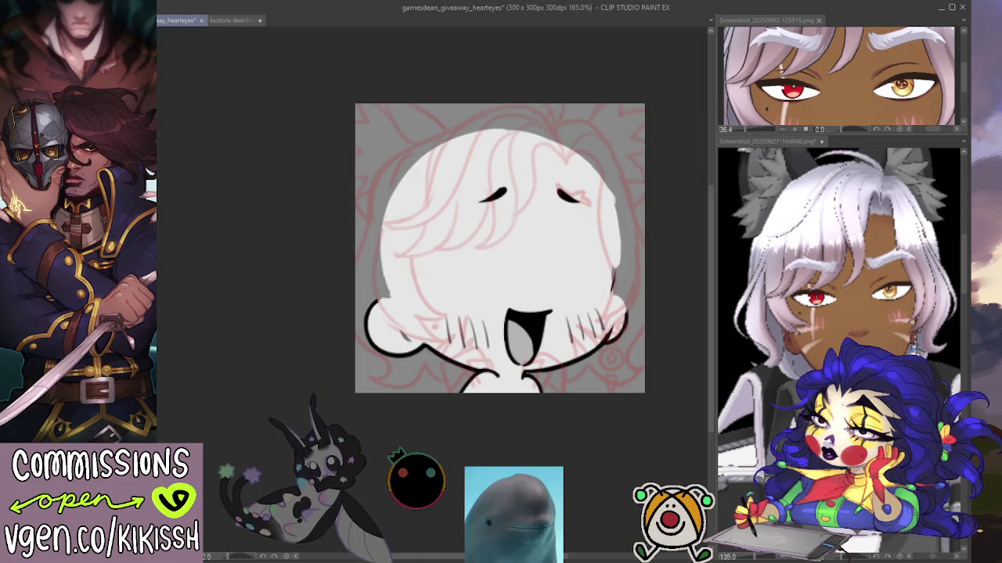
key("ctrl+y")
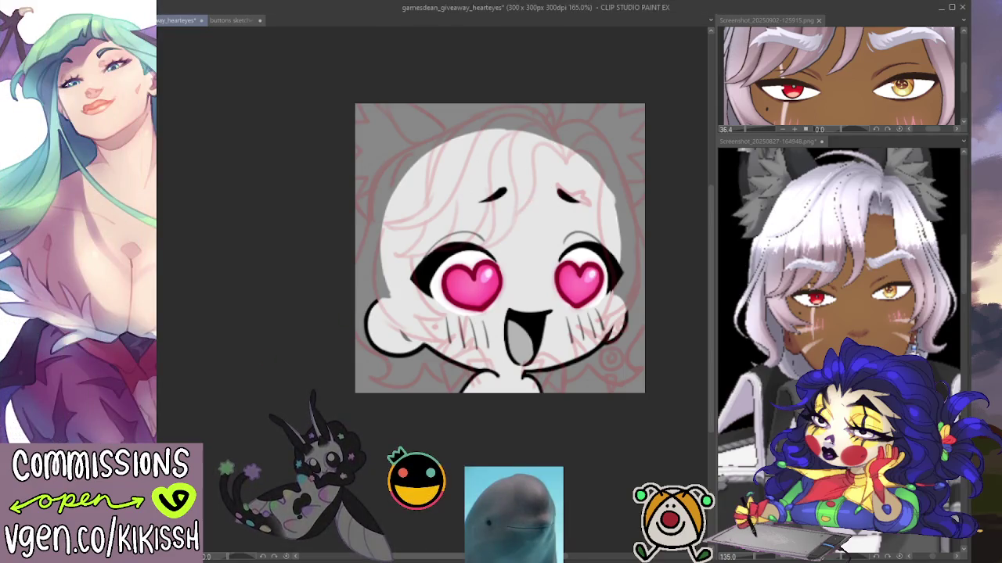
Step: Fade the eyes, hide the brow and mouth lineart, and ink thin fringe strands on the left
key("ctrl+z")
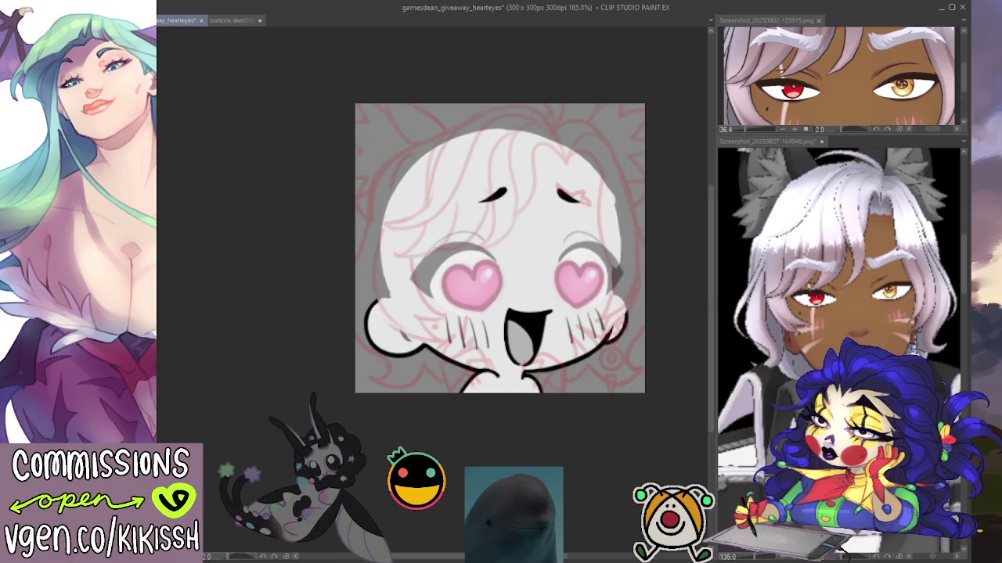
key("Delete")
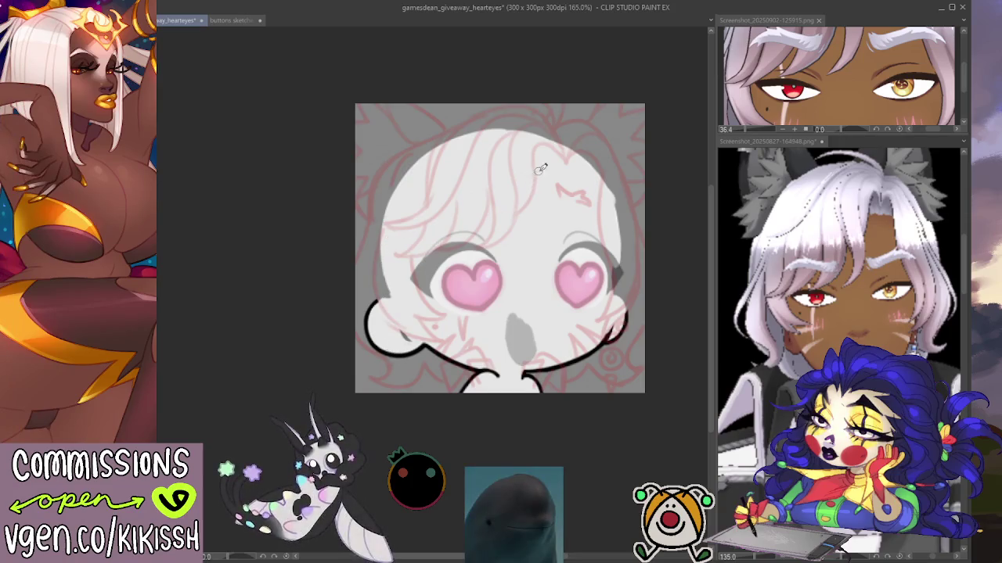
left_click_drag(536, 173, 495, 245)
left_click_drag(493, 191, 557, 137)
key("ctrl+z")
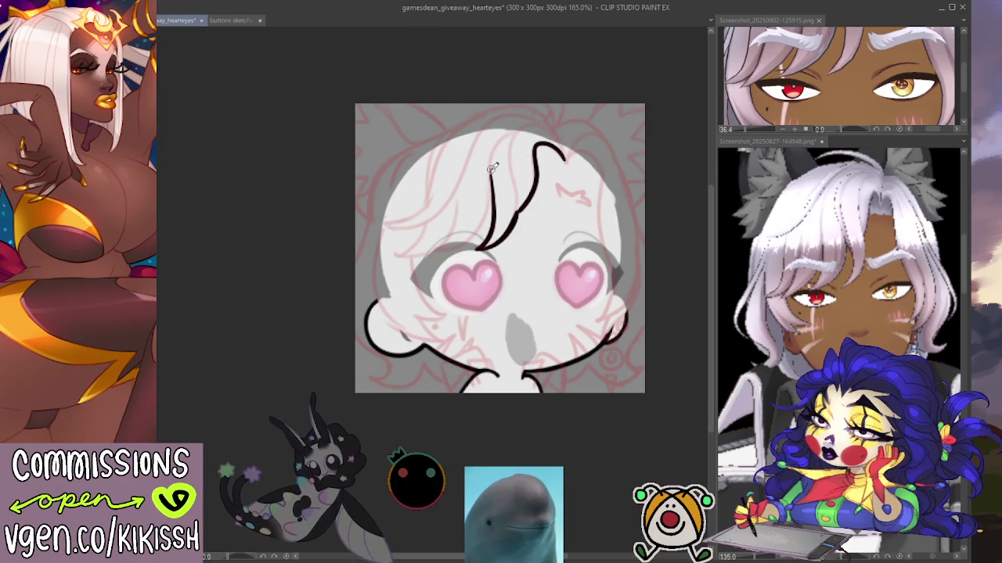
left_click_drag(493, 168, 474, 249)
key("ctrl+z")
mouse_move(489, 161)
left_mouse_down()
mouse_move(476, 248)
mouse_move(390, 256)
mouse_move(429, 217)
left_mouse_up()
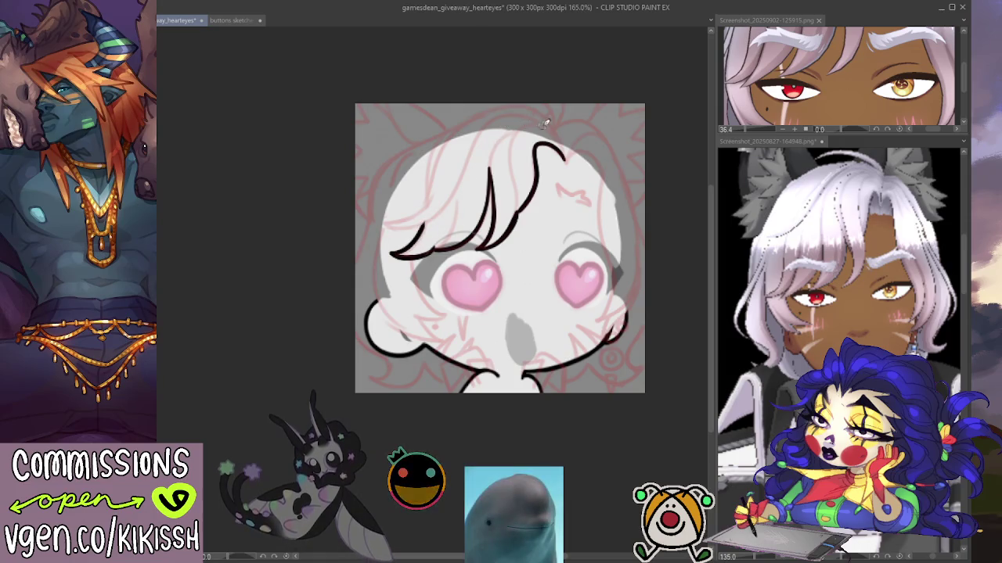
Step: Ink the long curved strands sweeping across the top of the head
left_click_drag(546, 126, 472, 133)
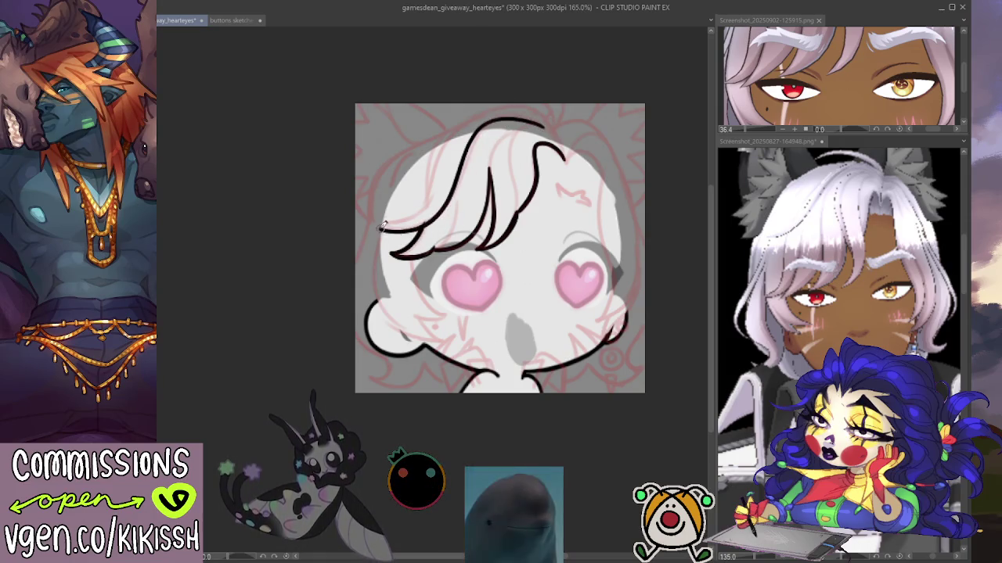
key("ctrl+z")
left_click_drag(507, 119, 382, 223)
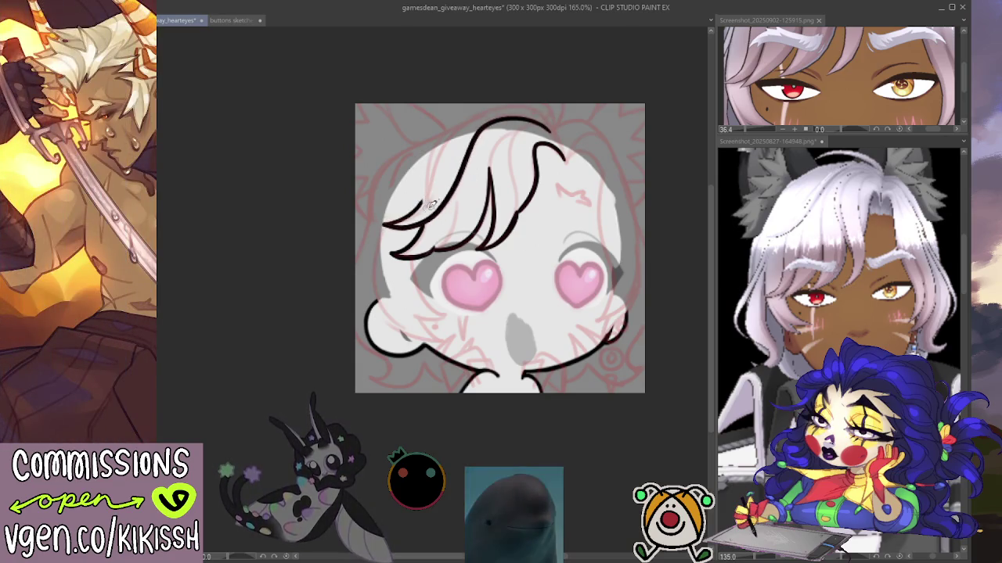
left_click_drag(418, 205, 516, 115)
key("ctrl+z")
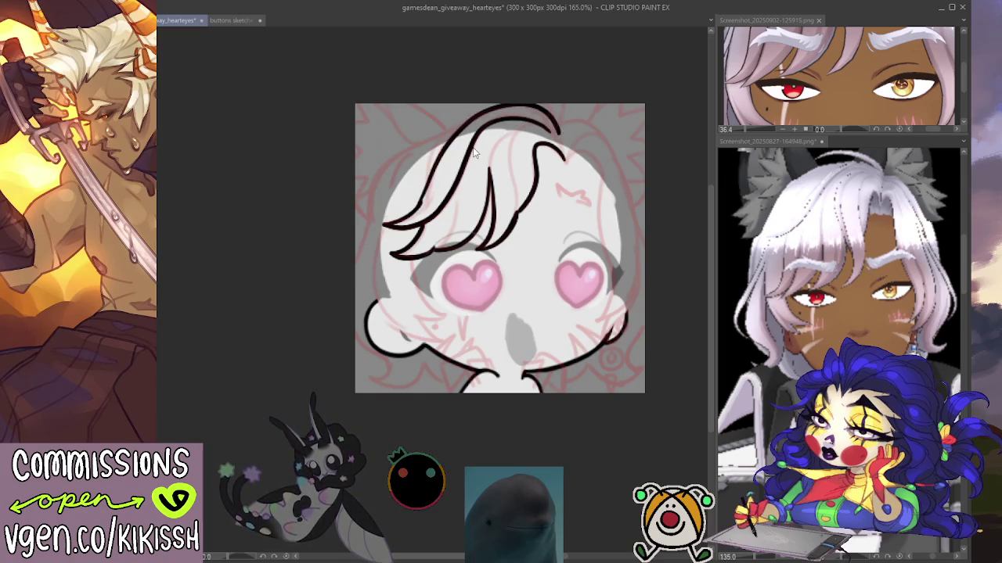
left_click_drag(418, 205, 559, 128)
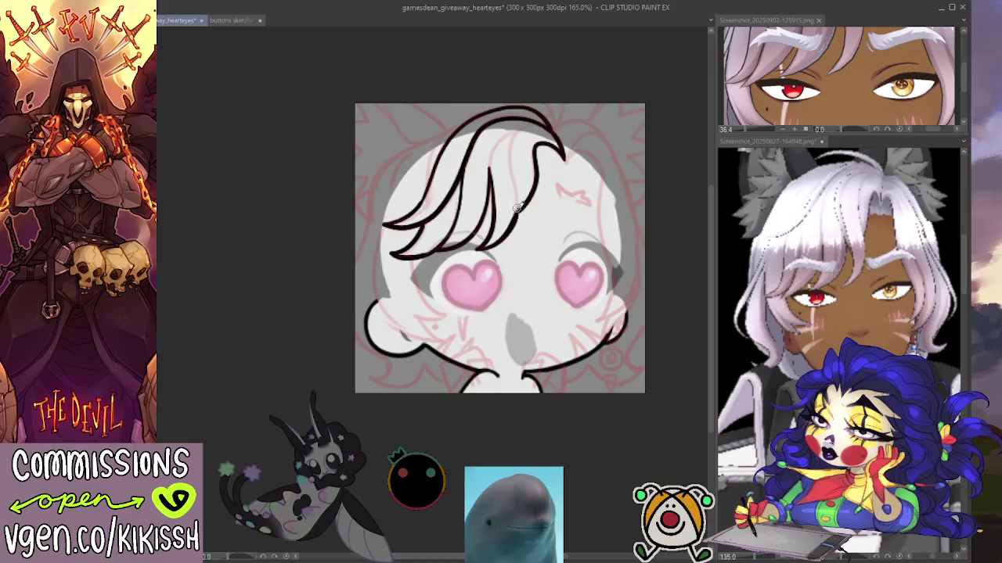
mouse_move(540, 122)
left_mouse_down()
mouse_move(510, 135)
mouse_move(514, 205)
left_mouse_up()
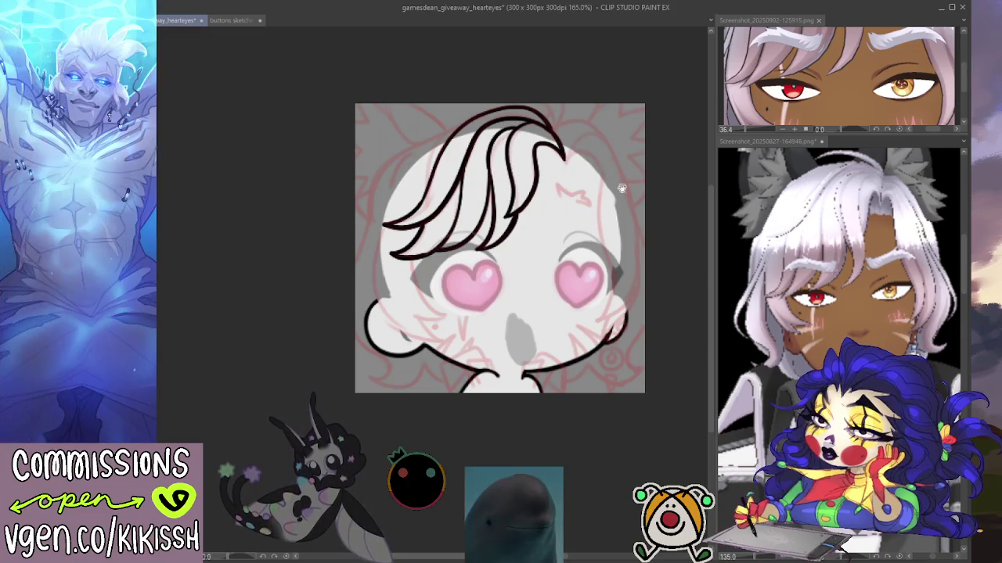
Step: Thicken the top-right hair tip and try a right hair curl, undoing the rejected arcs
left_click_drag(622, 210, 608, 206)
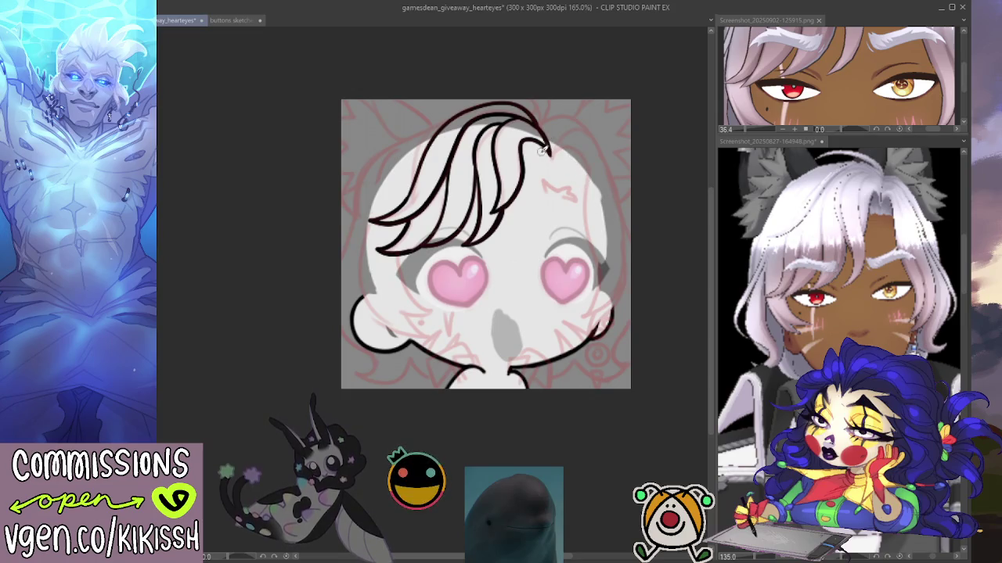
left_click_drag(526, 143, 550, 153)
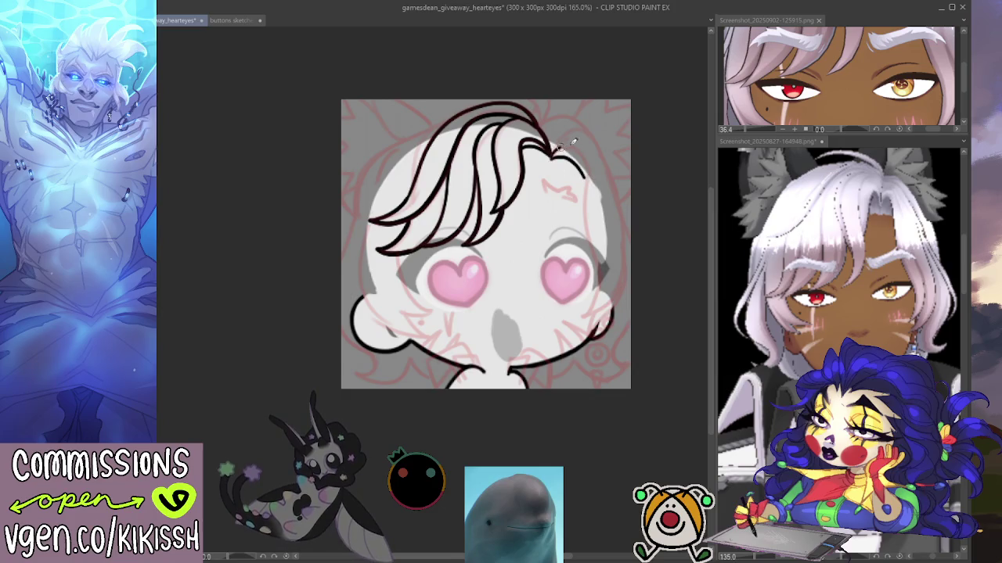
mouse_move(575, 148)
left_mouse_down()
mouse_move(603, 281)
mouse_move(589, 310)
mouse_move(604, 314)
mouse_move(588, 336)
left_mouse_up()
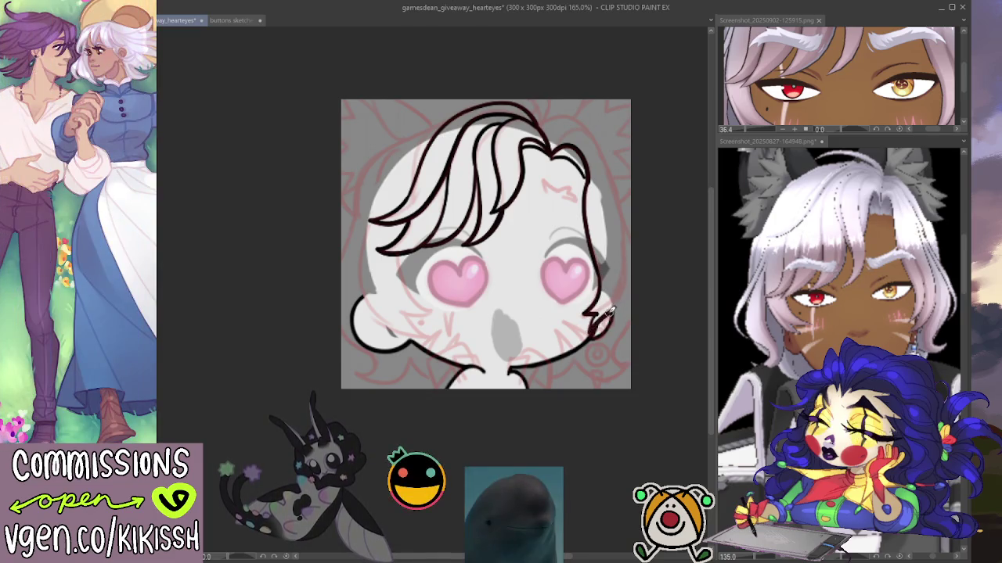
key("ctrl+z")
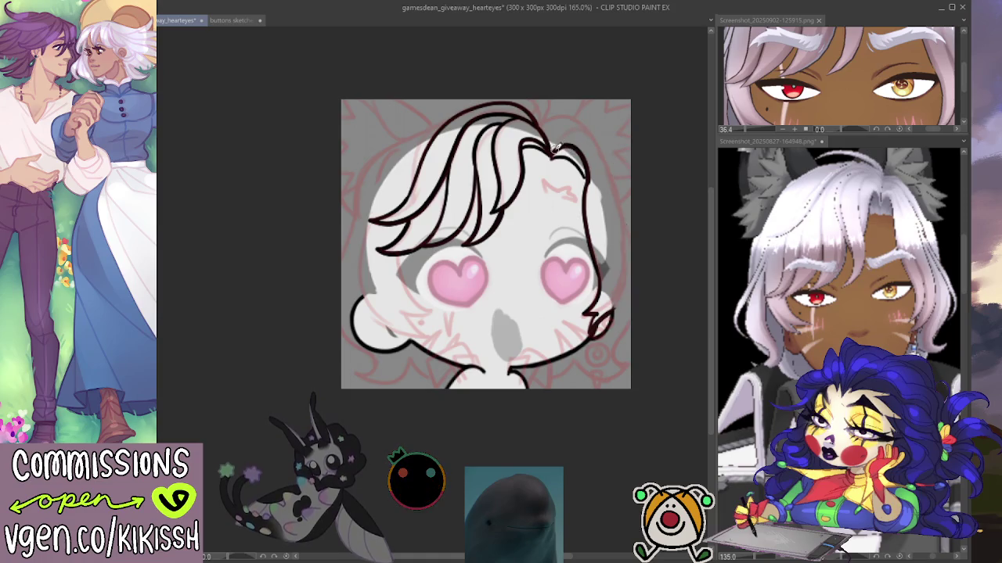
key("ctrl+z")
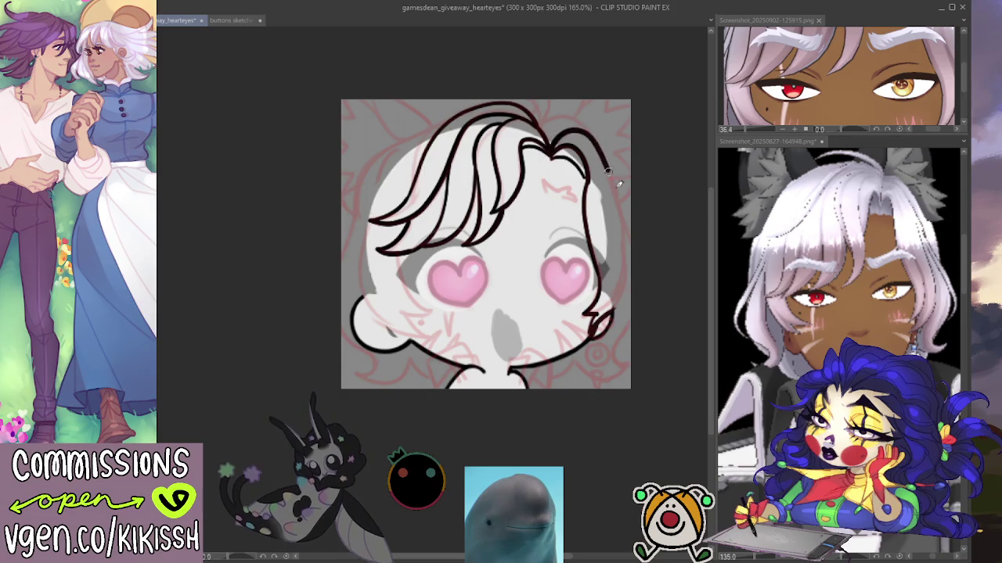
key("ctrl+z")
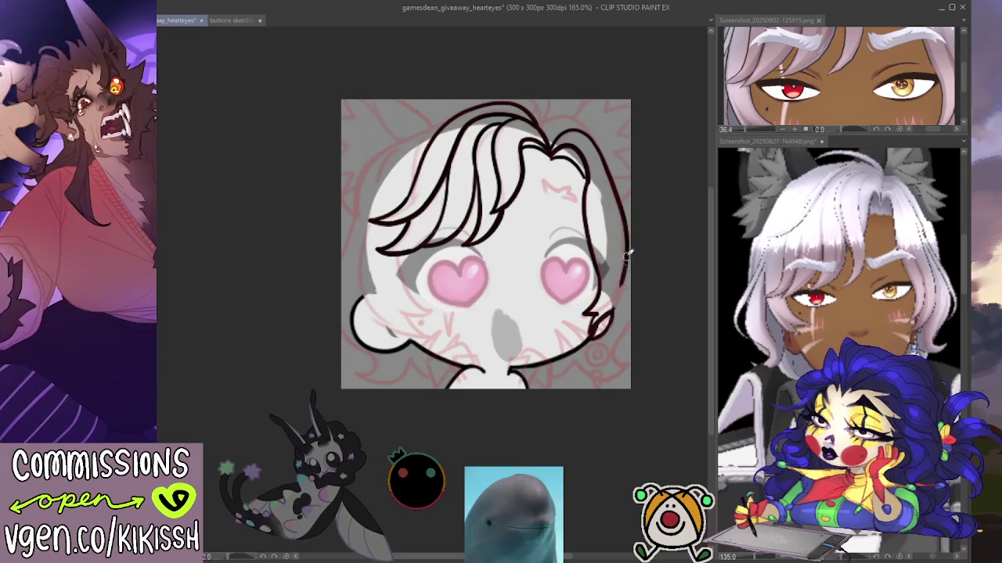
key("ctrl+z")
Step: Ink the outer hair outline down the right and left sides and along the lower-left jaw
mouse_move(604, 156)
left_mouse_down()
mouse_move(627, 251)
mouse_move(609, 313)
left_mouse_up()
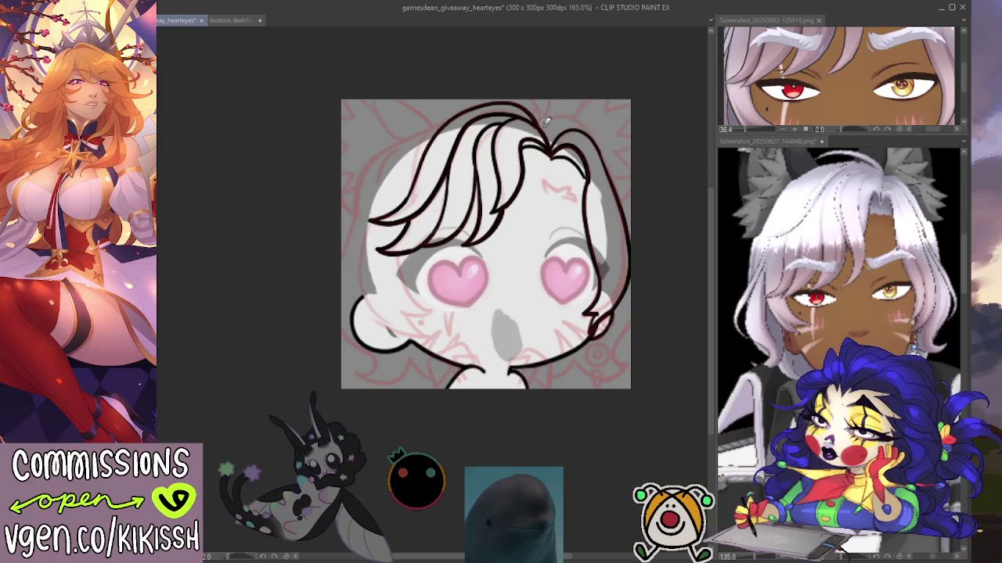
left_click_drag(584, 119, 625, 188)
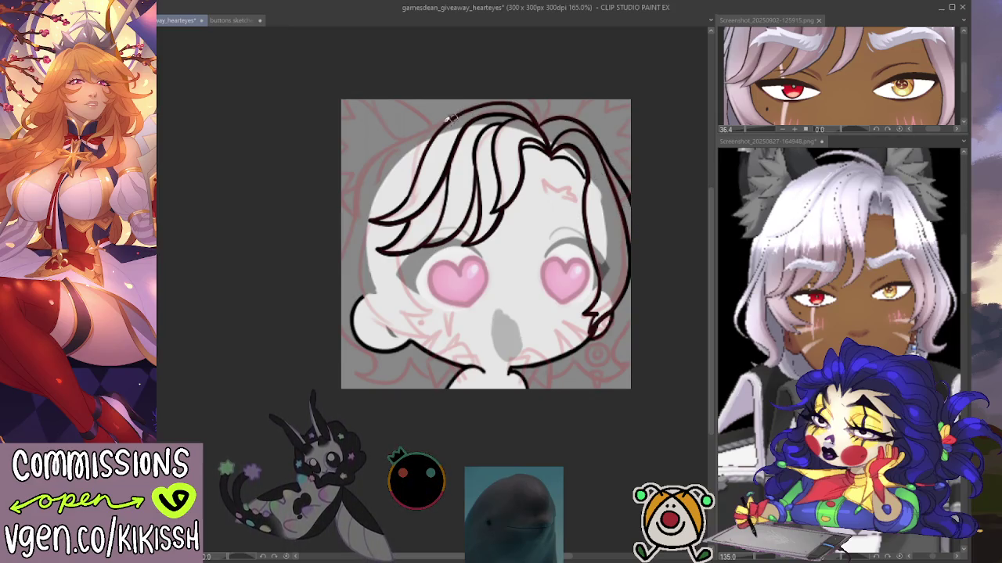
left_click_drag(462, 114, 352, 223)
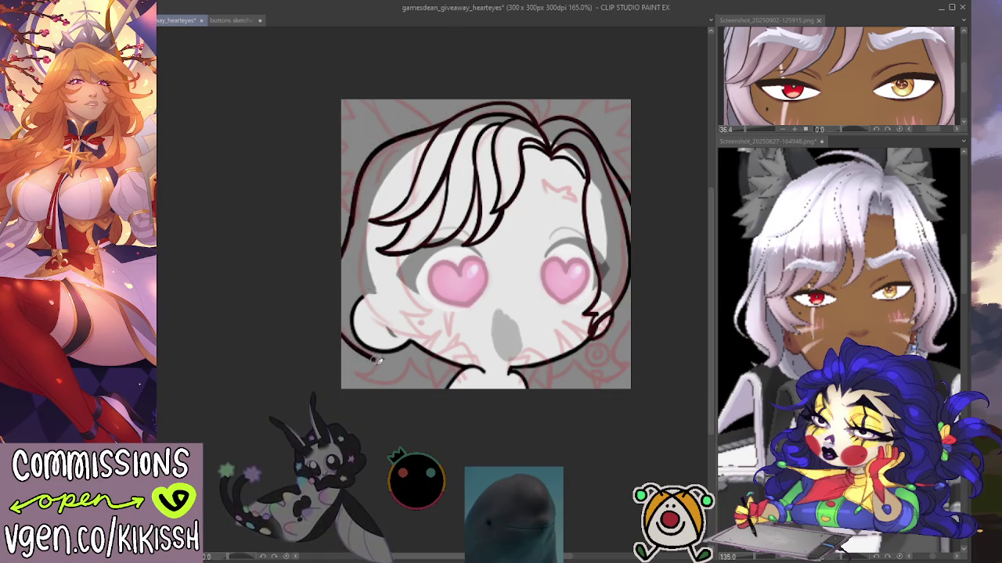
left_click_drag(360, 371, 438, 381)
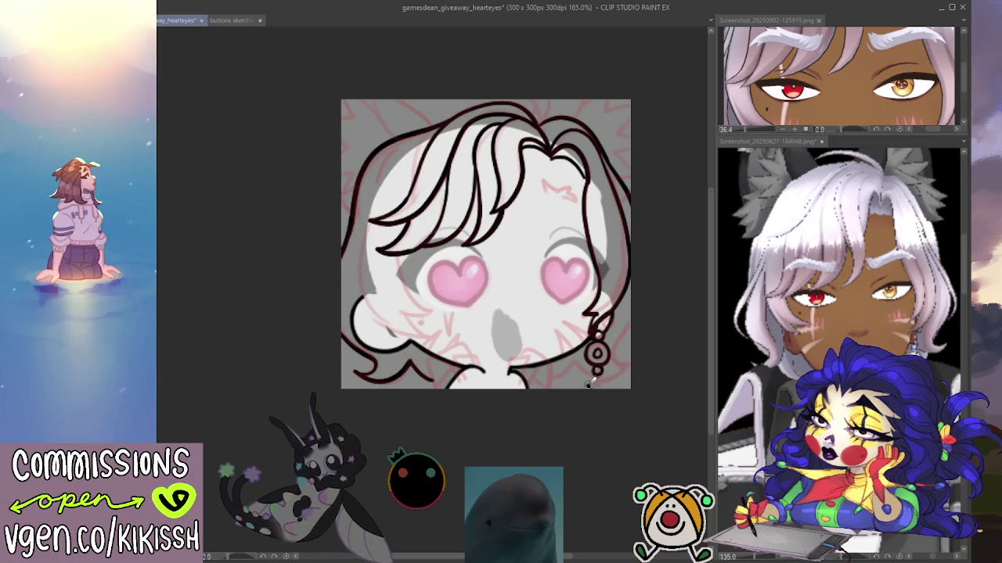
Step: Draw a thin chain hanging below the earring's lower ring
left_click_drag(596, 367, 601, 386)
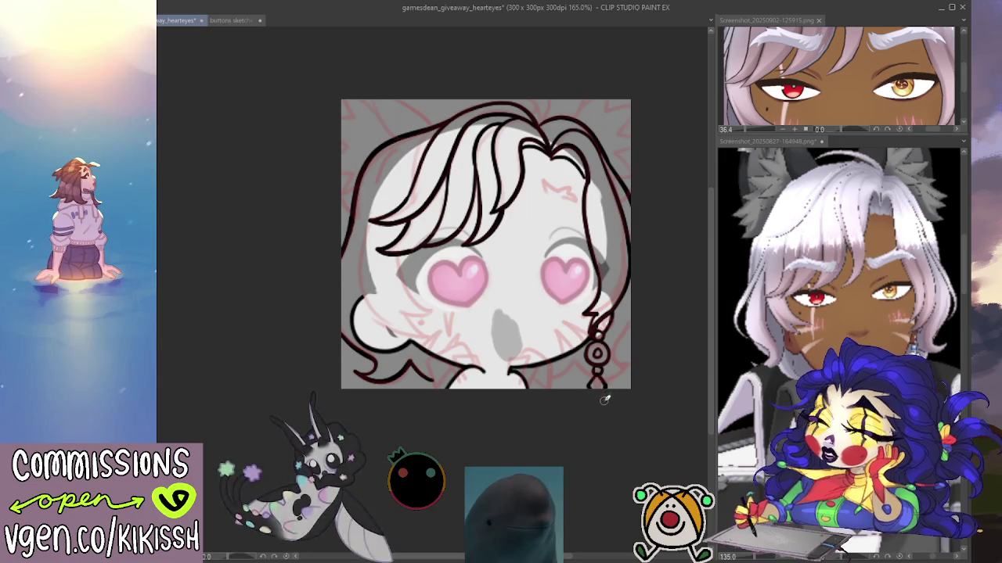
Step: Add small beads to the chain under the earring
left_click_drag(600, 370, 593, 380)
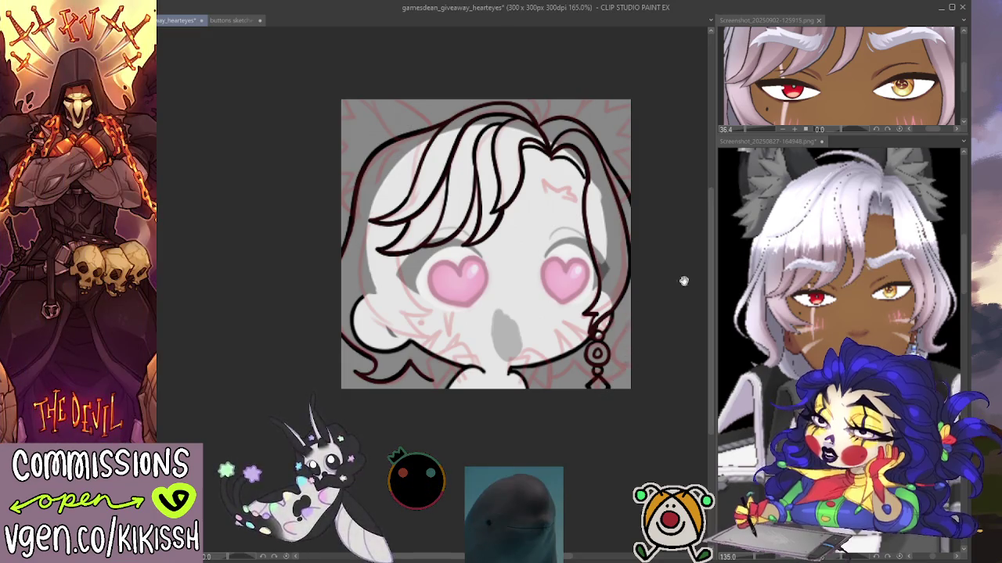
left_click_drag(665, 289, 676, 284)
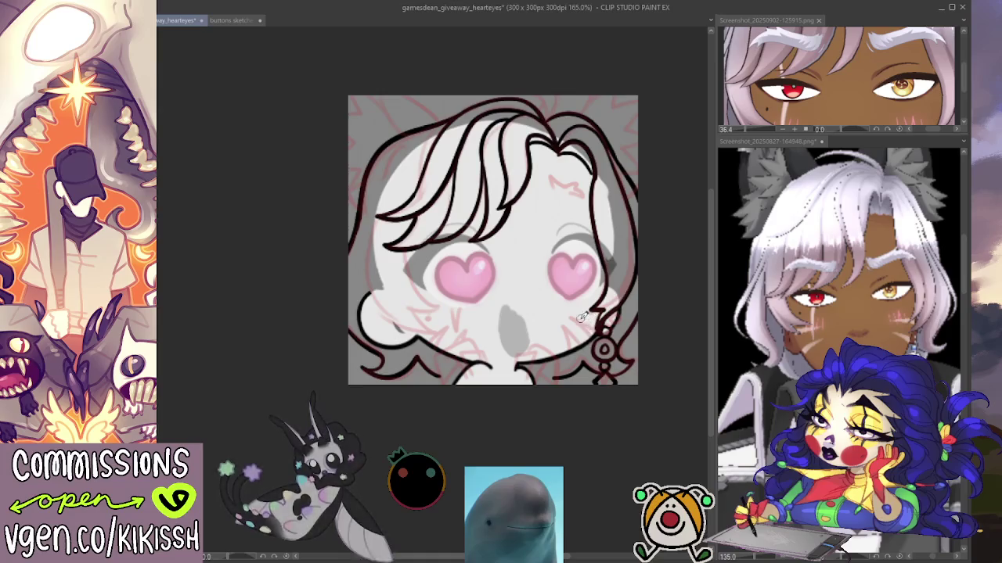
Step: Ink the open smile, cheek blush lines and an eyebrow stroke over the hair
left_click_drag(499, 309, 544, 302)
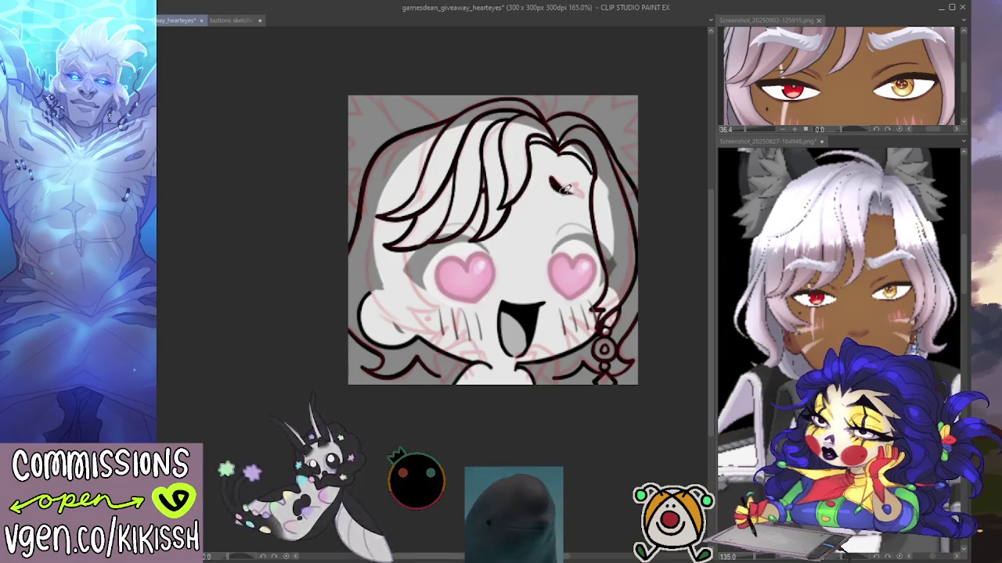
left_click_drag(550, 180, 581, 191)
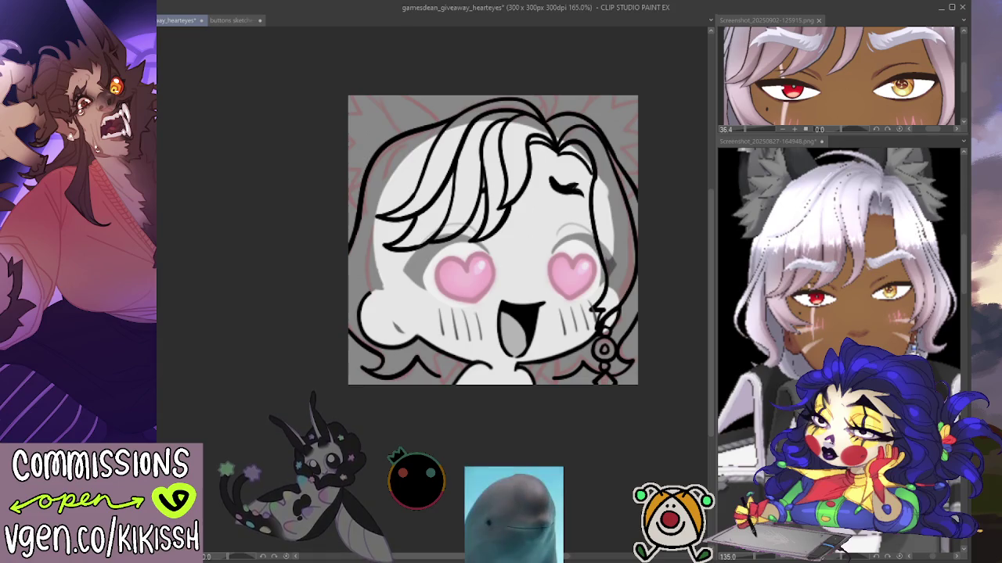
key("ctrl+z")
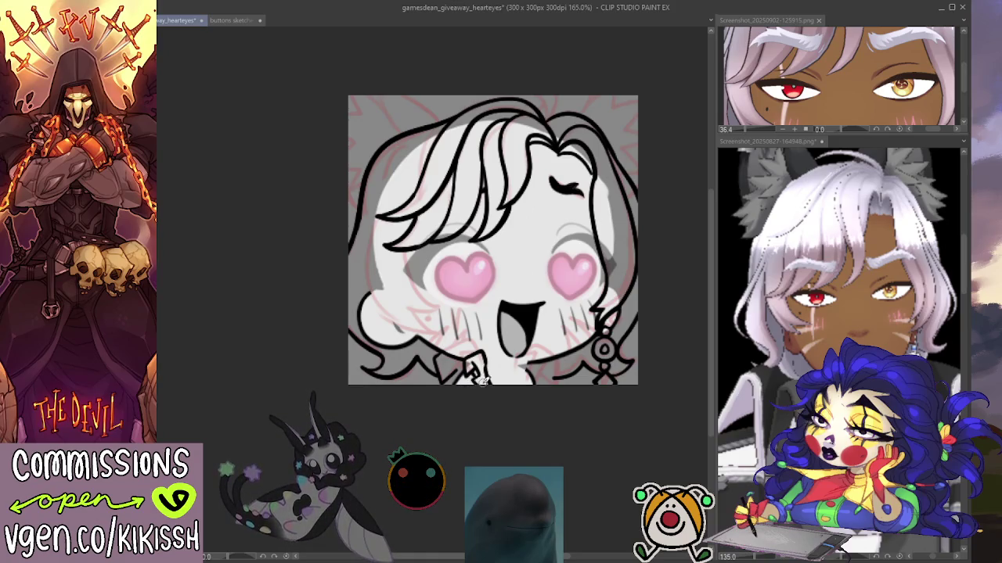
Step: Bring up the reference screenshot Screenshot_20250827-164948.png showing the character's cat ears
left_click(770, 141)
key("ctrl+alt+0")
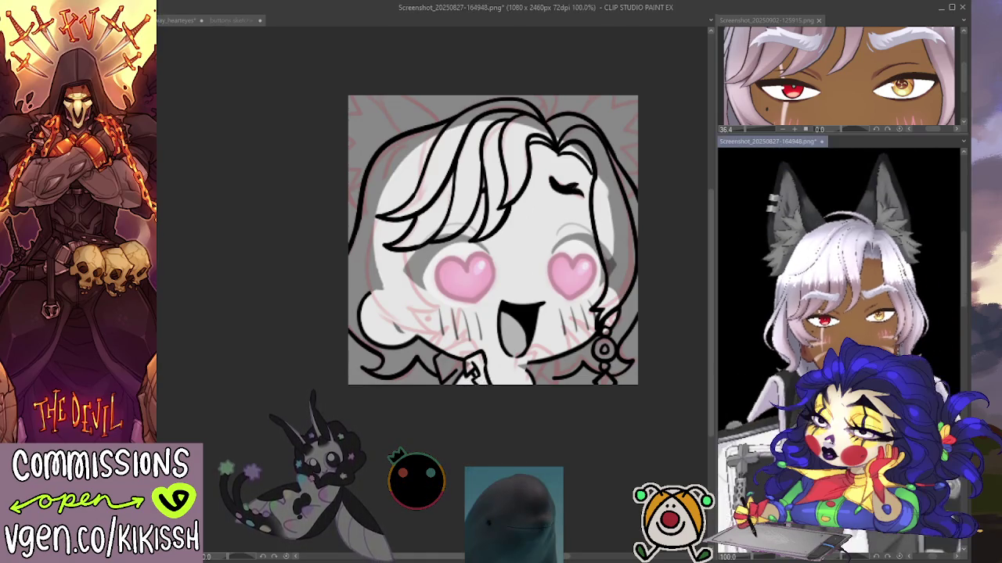
scroll(839, 351, "down", 1)
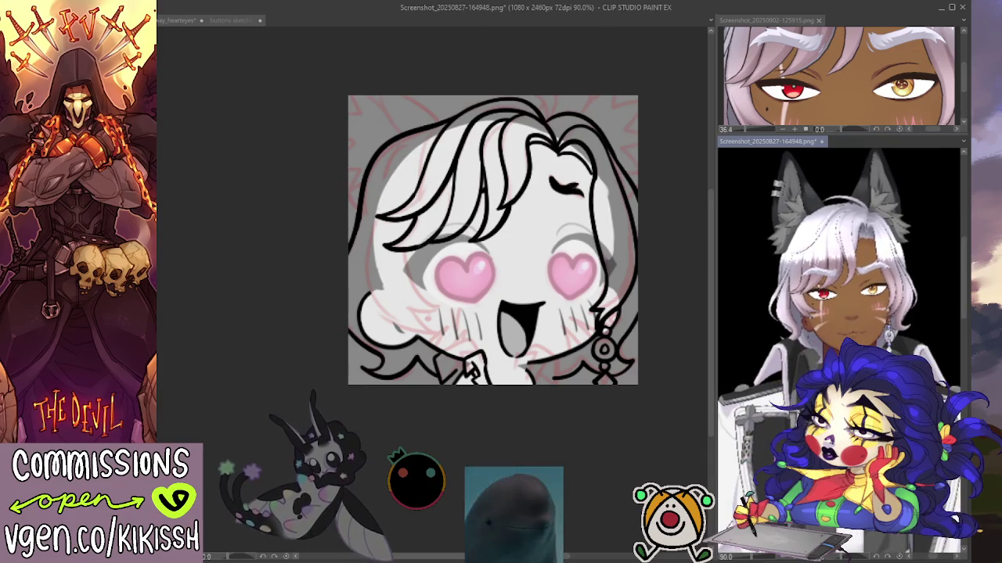
left_click(516, 412)
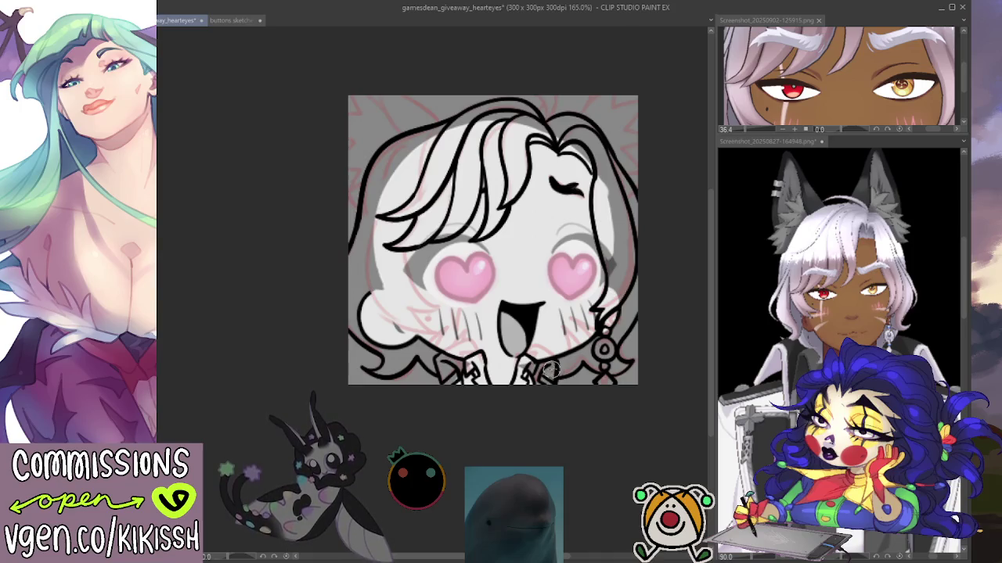
left_click_drag(603, 334, 609, 323)
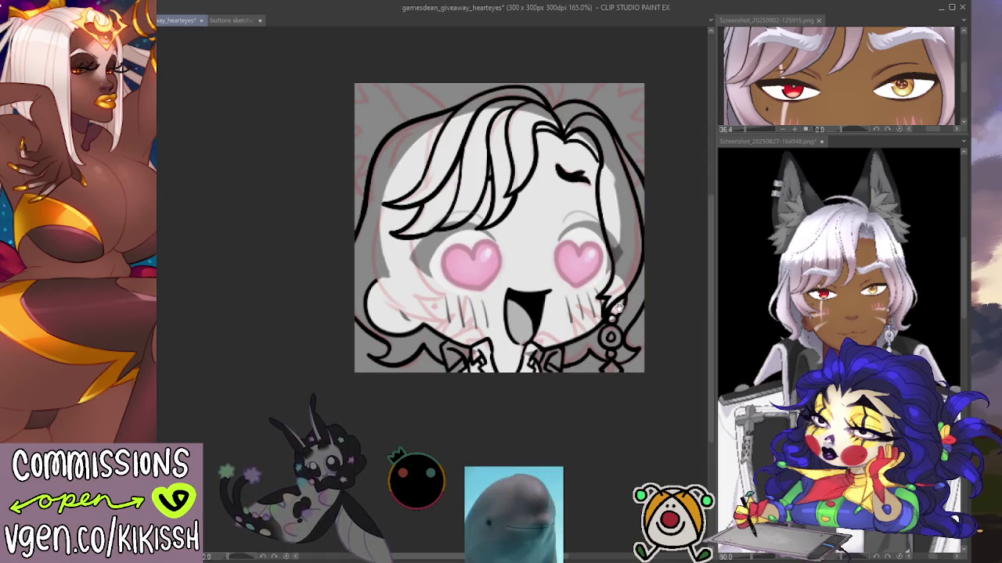
left_click_drag(398, 280, 428, 309)
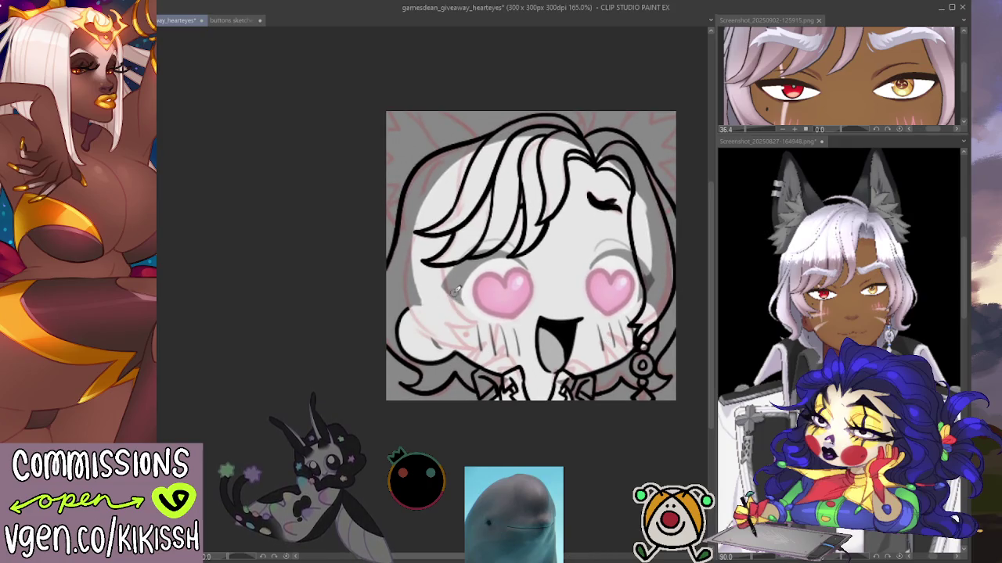
Step: Ink the left cheek contour, redraw the left hair edge down to the cheek, and add a short line under it
mouse_move(444, 268)
left_mouse_down()
mouse_move(484, 324)
mouse_move(473, 342)
left_mouse_up()
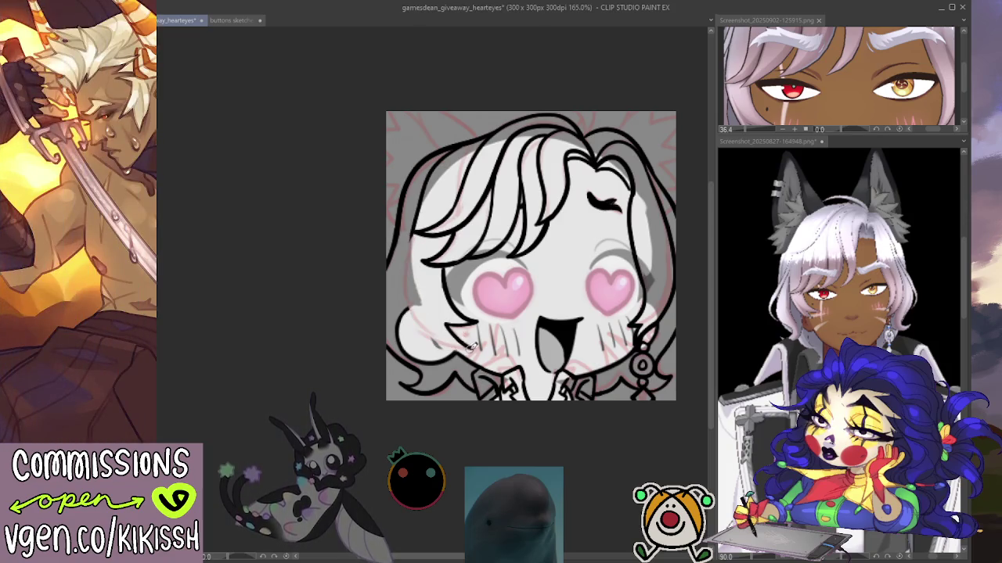
mouse_move(446, 344)
left_mouse_down()
mouse_move(410, 248)
mouse_move(447, 341)
left_mouse_up()
key("ctrl+z")
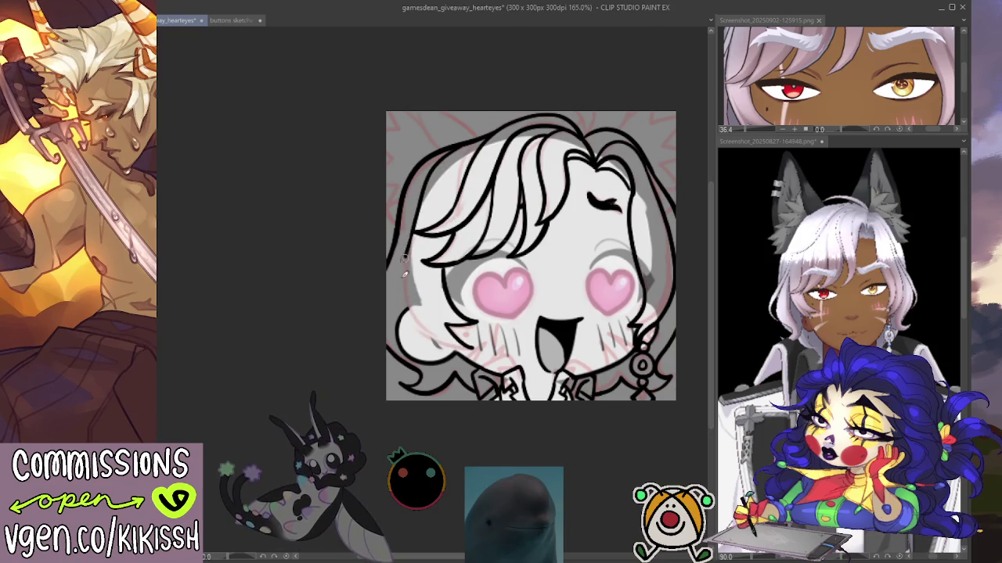
key("ctrl+z")
mouse_move(409, 232)
left_mouse_down()
mouse_move(440, 338)
mouse_move(471, 346)
left_mouse_up()
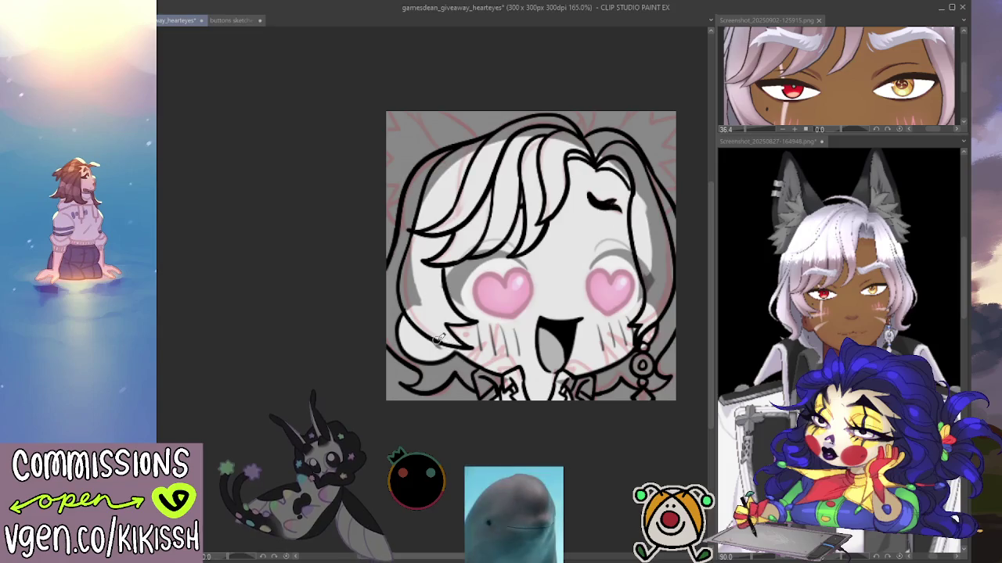
left_click_drag(437, 339, 465, 345)
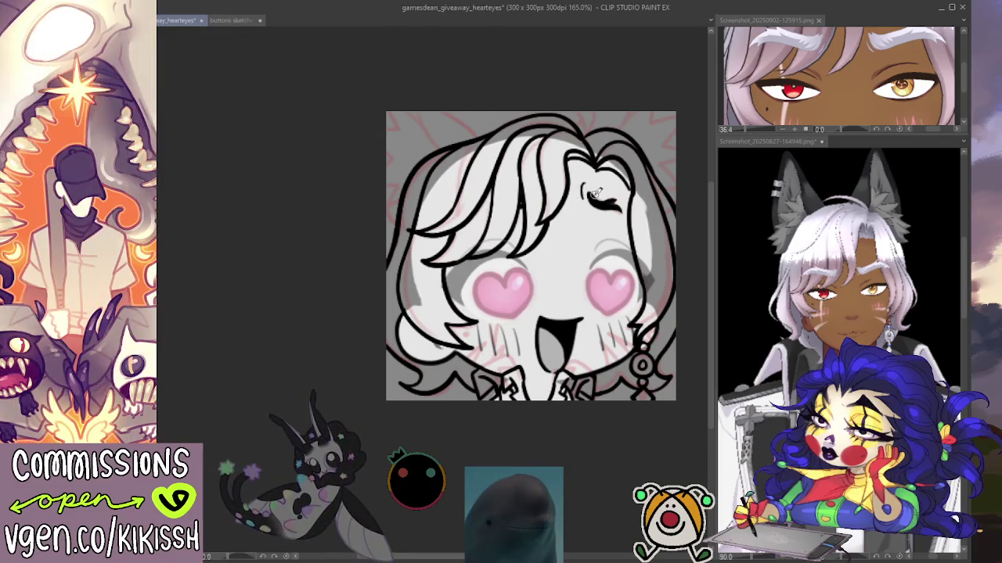
left_click_drag(575, 265, 569, 236)
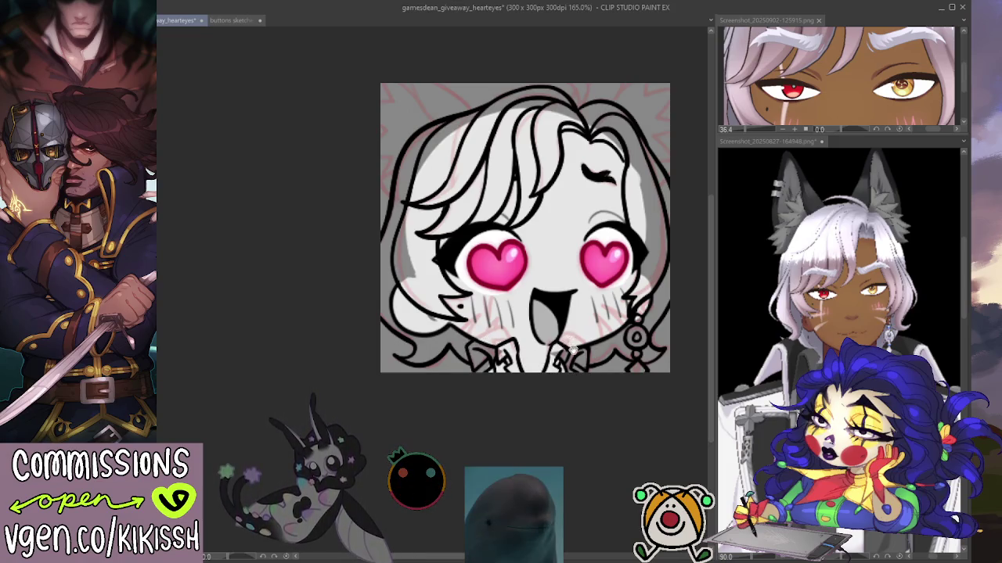
Step: Ink the top-left strokes of the hair where the cat ear rises
scroll(573, 350, "down", 1)
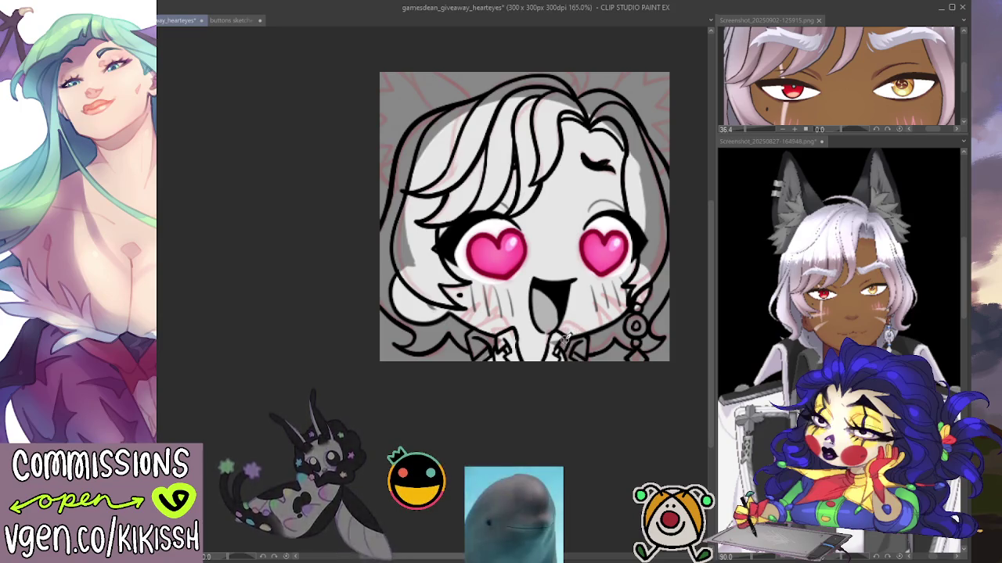
scroll(560, 338, "up", 3)
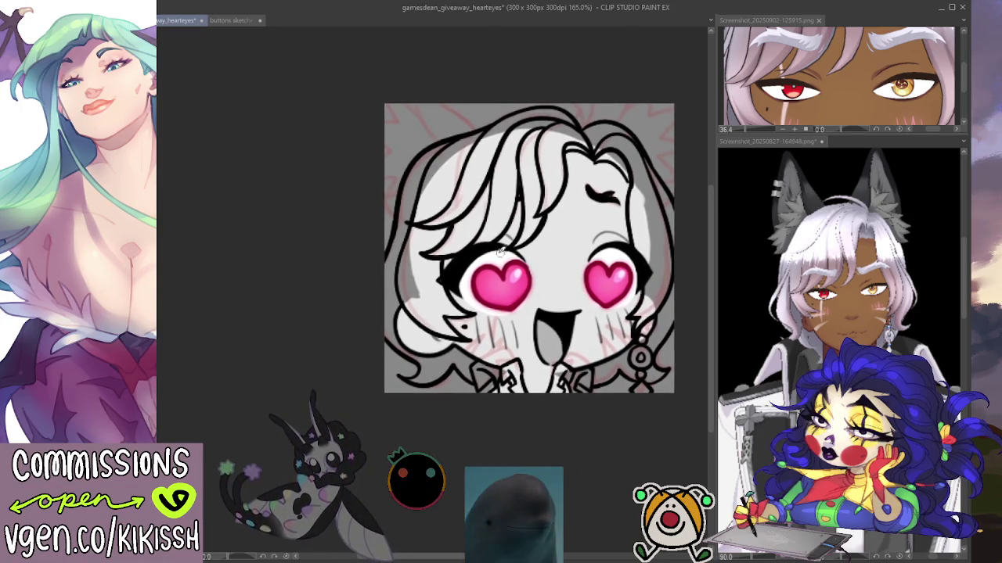
left_click_drag(440, 97, 468, 125)
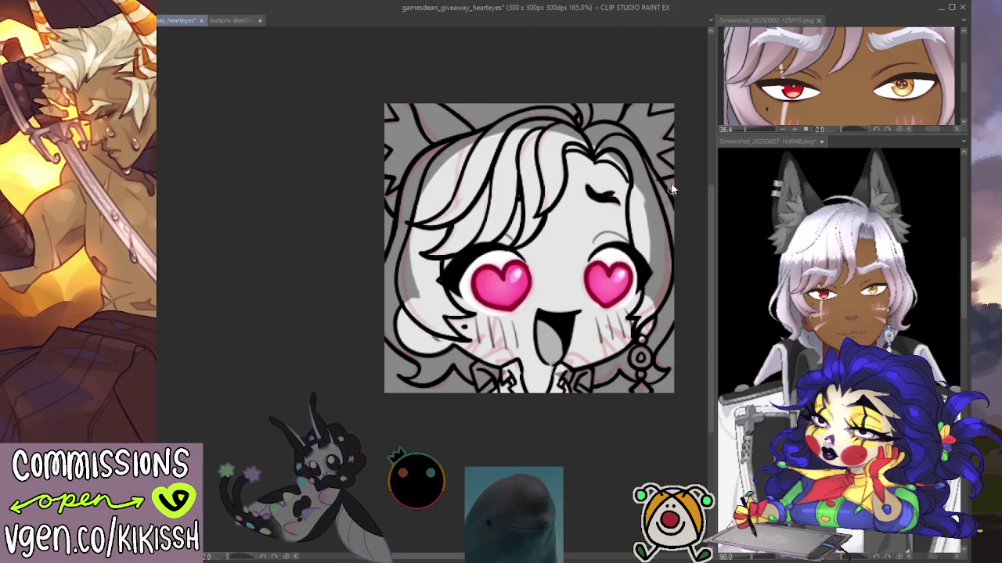
Step: Erase the stray ear lines in the top-right corner and redraw the top hair outline in black
left_click_drag(672, 186, 652, 124)
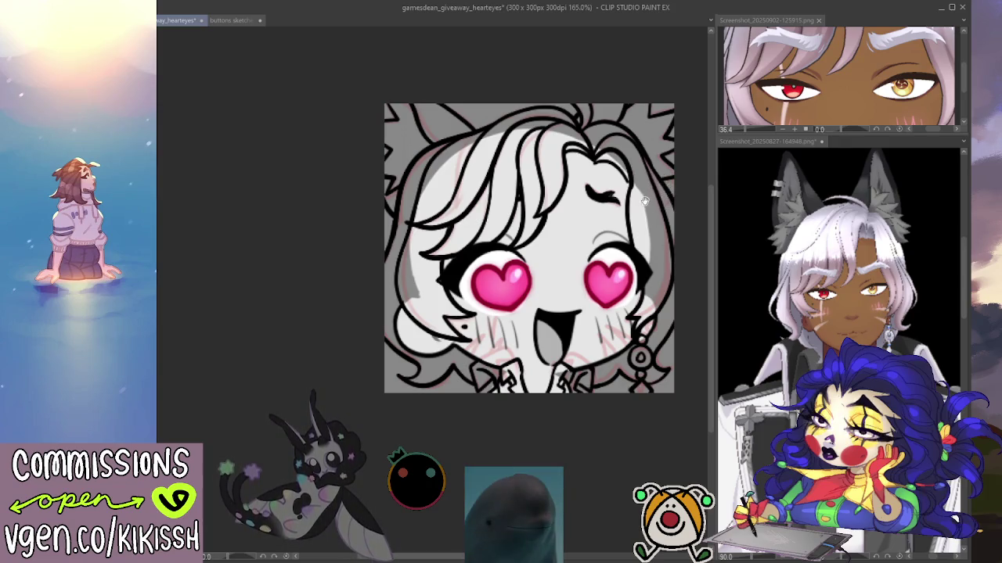
left_click_drag(616, 161, 624, 170)
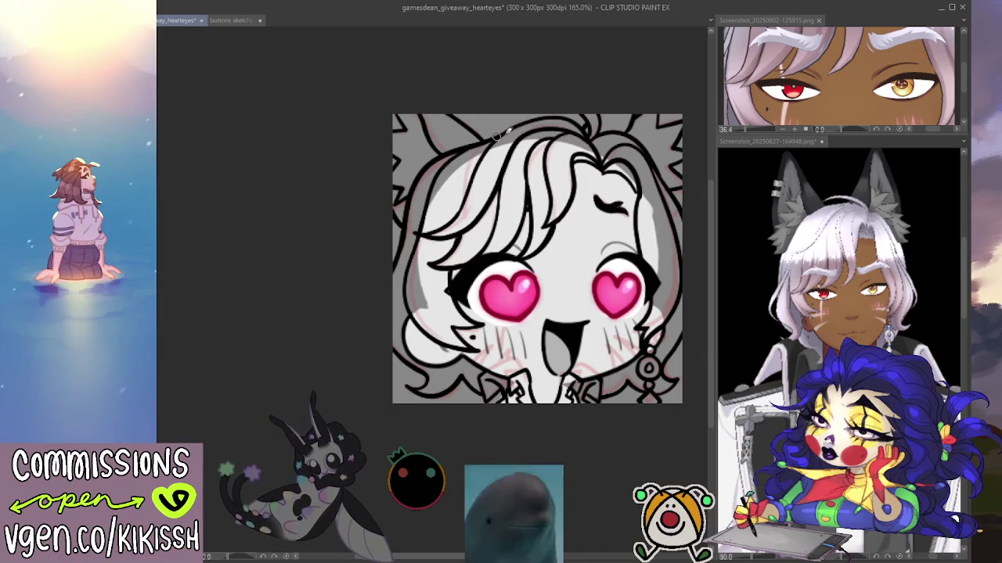
left_click_drag(493, 136, 563, 119)
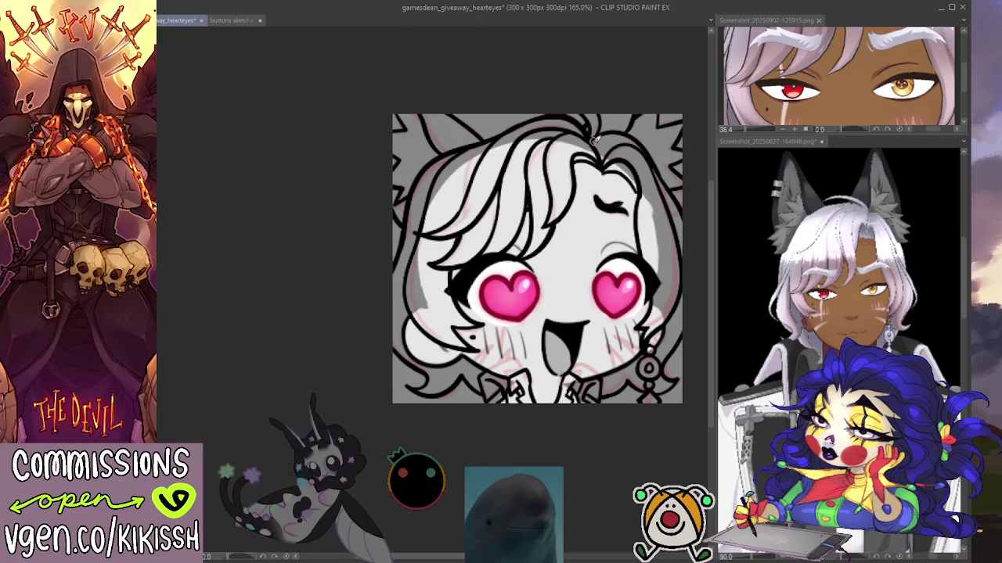
left_click_drag(627, 227, 616, 196)
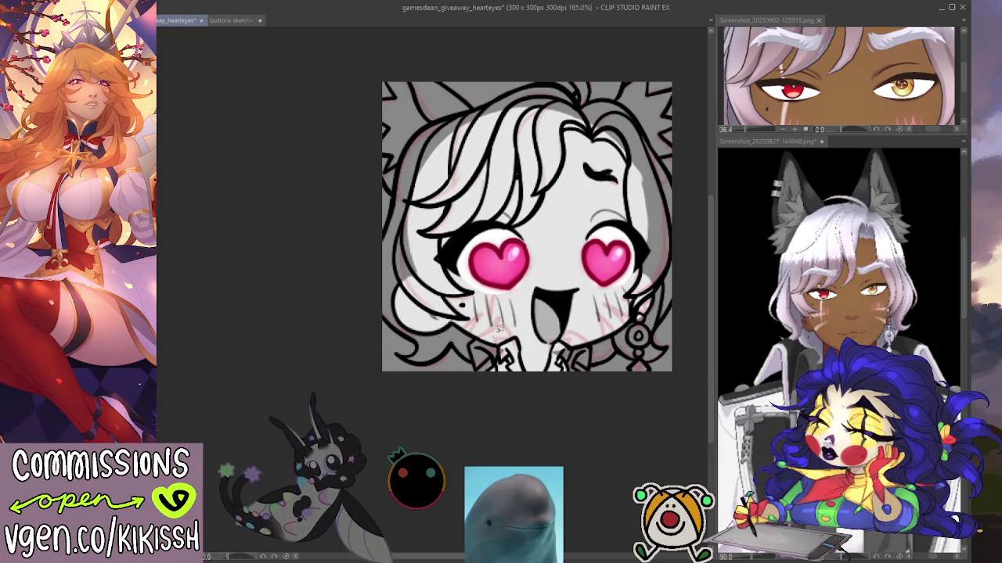
mouse_move(516, 297)
left_mouse_down()
mouse_move(559, 346)
mouse_move(584, 280)
left_mouse_up()
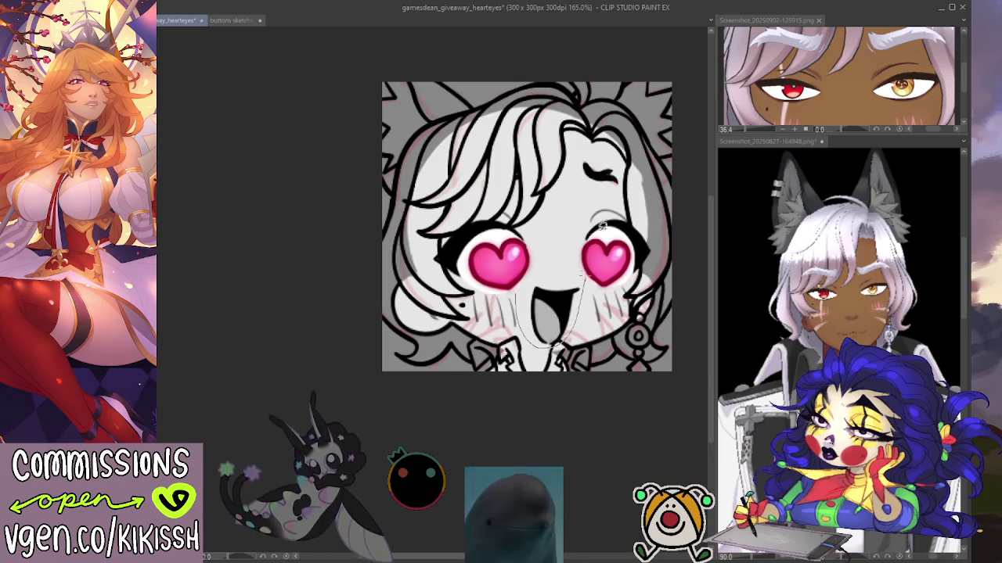
left_click_drag(628, 180, 464, 300)
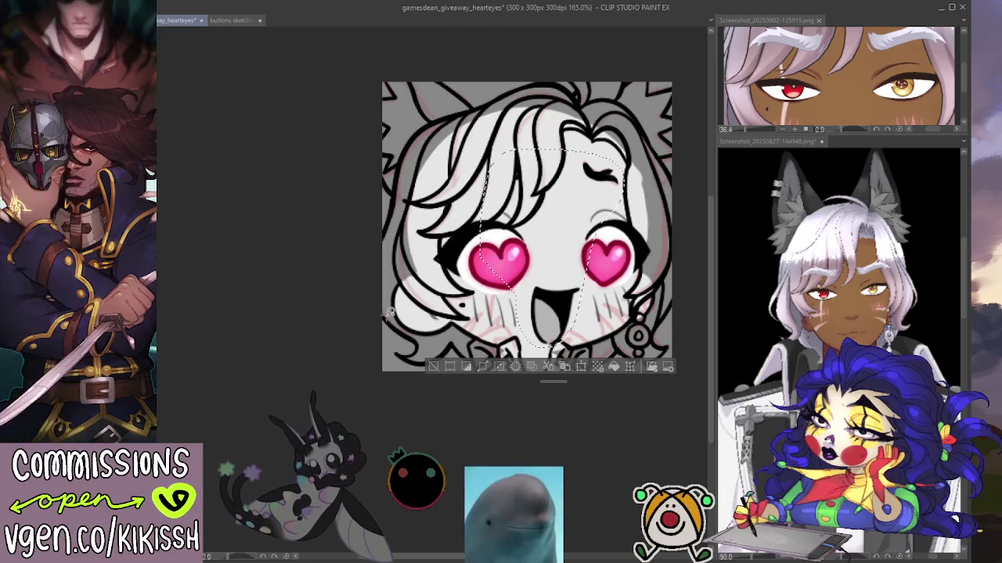
key("Delete")
key("ctrl+z")
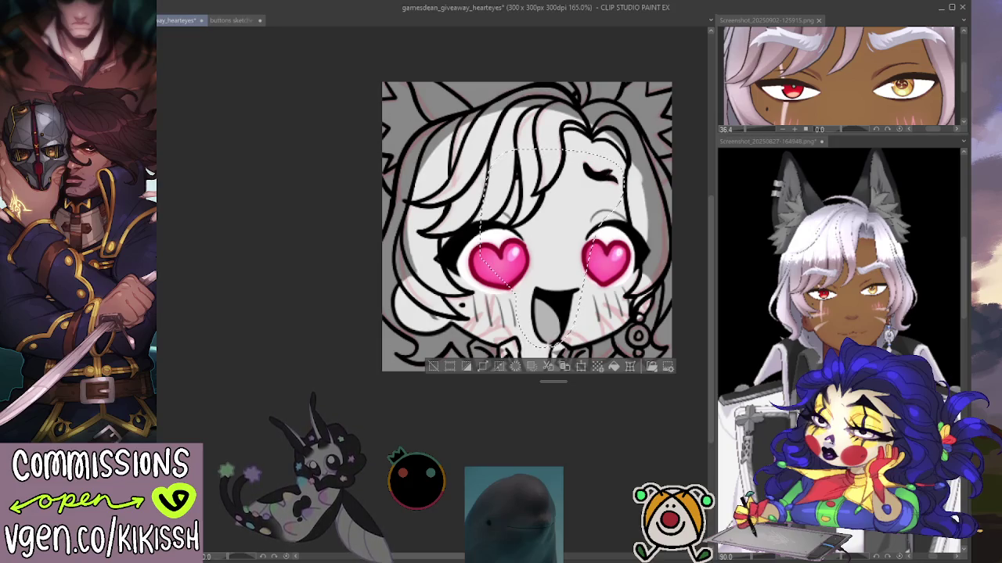
key("v")
key("v")
key("v")
key("v")
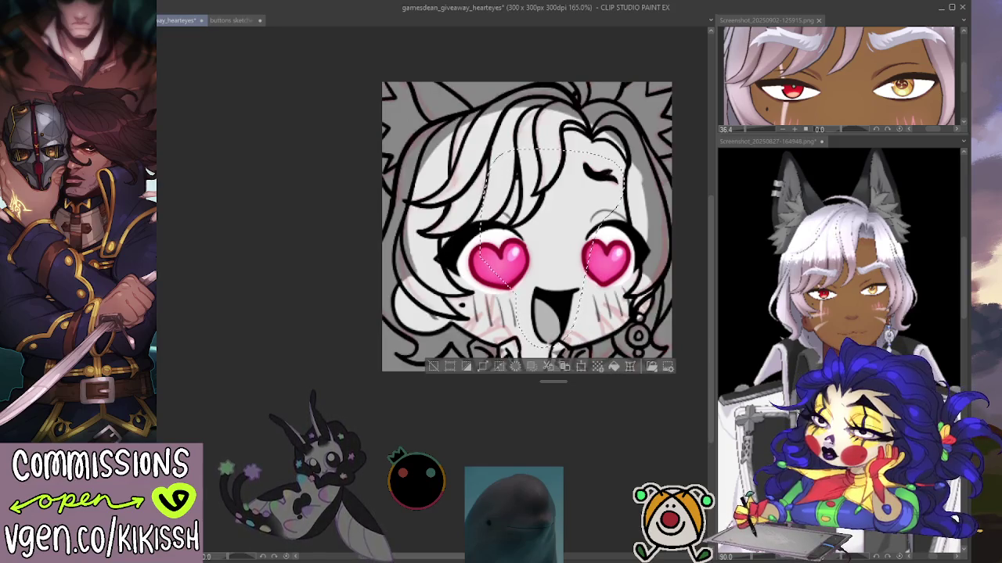
key("ctrl+d")
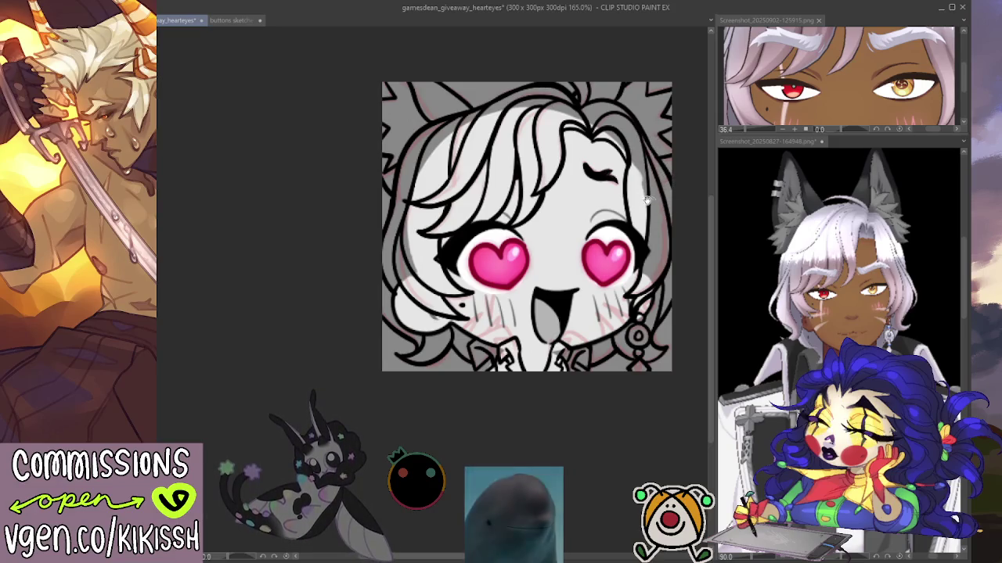
Step: Clear any selection, then lasso from the artwork's upper-left down the left side and along the bottom
scroll(667, 210, "up", 2)
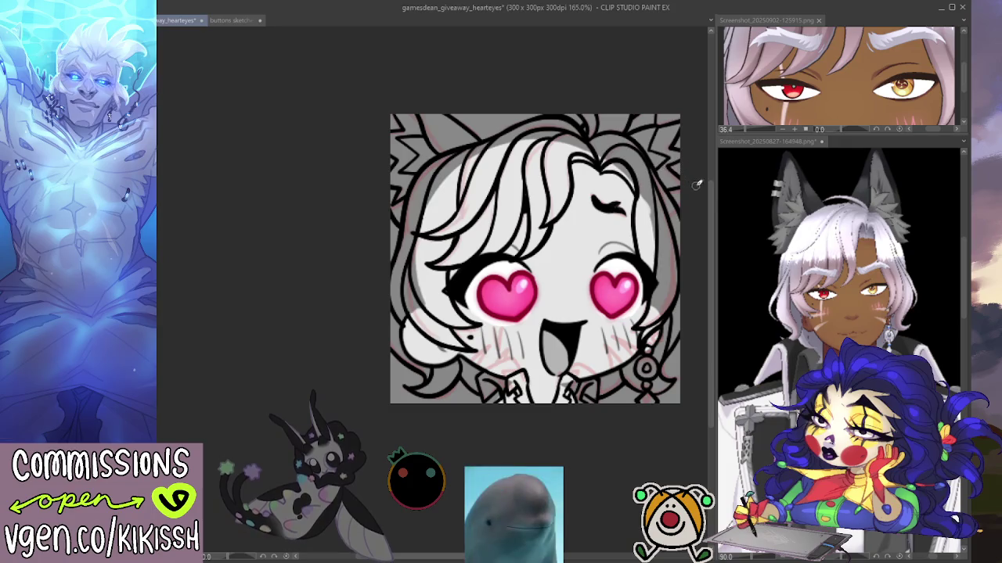
left_click_drag(449, 279, 430, 267)
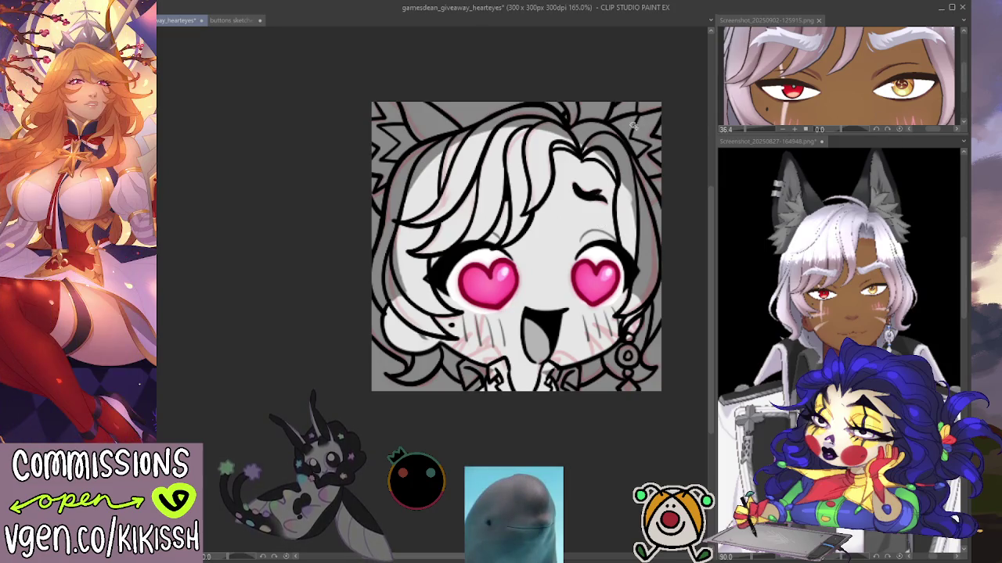
key("ctrl+a")
key("ctrl+d")
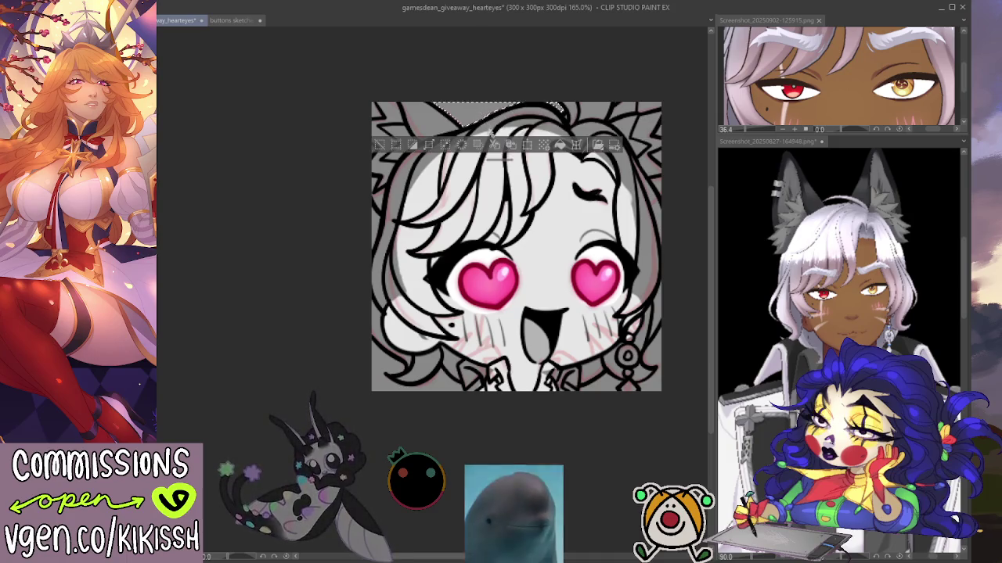
left_click_drag(558, 109, 386, 306)
left_click_drag(385, 362, 583, 396)
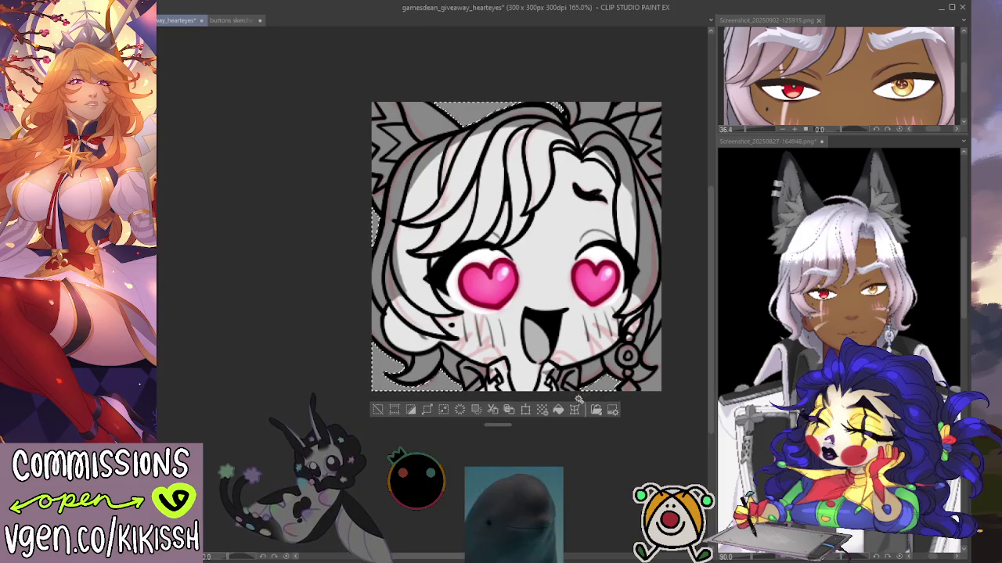
Step: Remove the selection surrounding the whole emote canvas with Ctrl+D
key("ctrl+d")
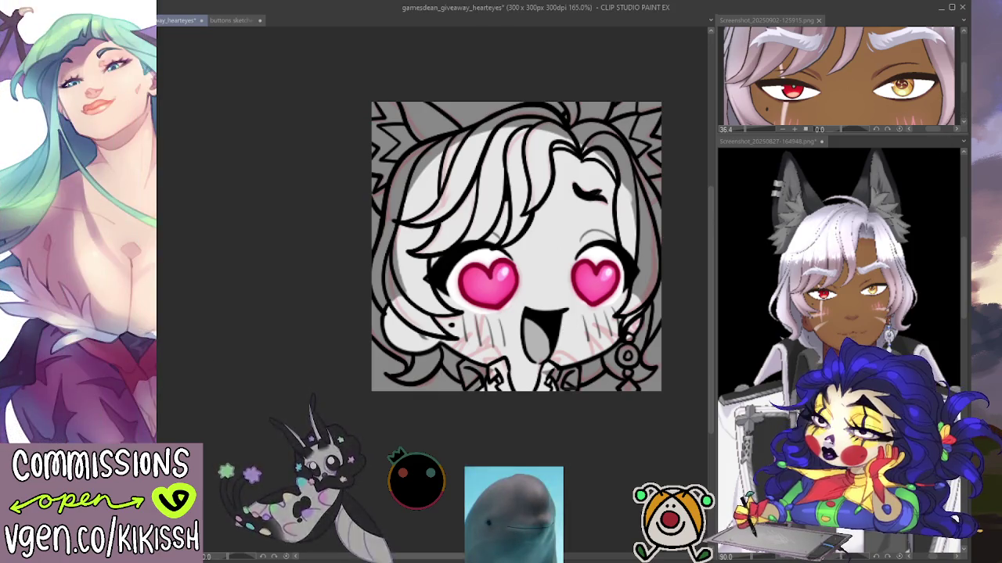
scroll(539, 183, "up", 2)
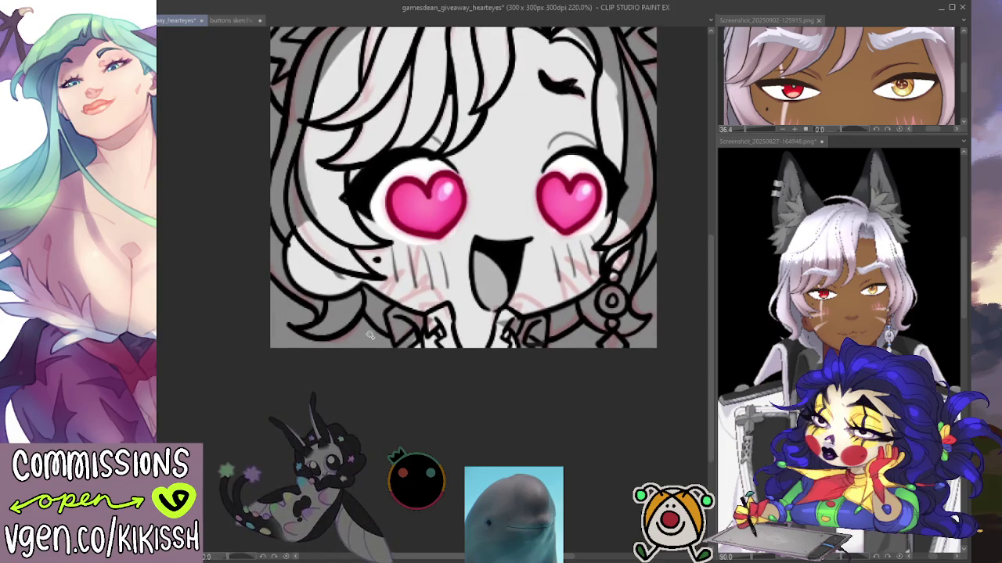
Step: Clear the stray lower-left selection and lasso the lower-right edge area beside the earring
left_click(369, 335)
key("ctrl+d")
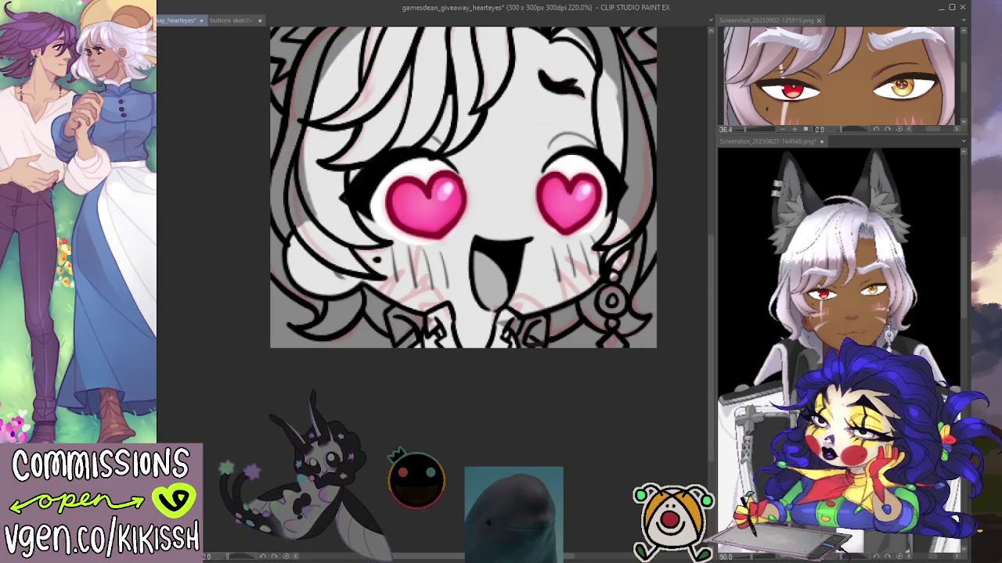
left_click_drag(677, 321, 626, 352)
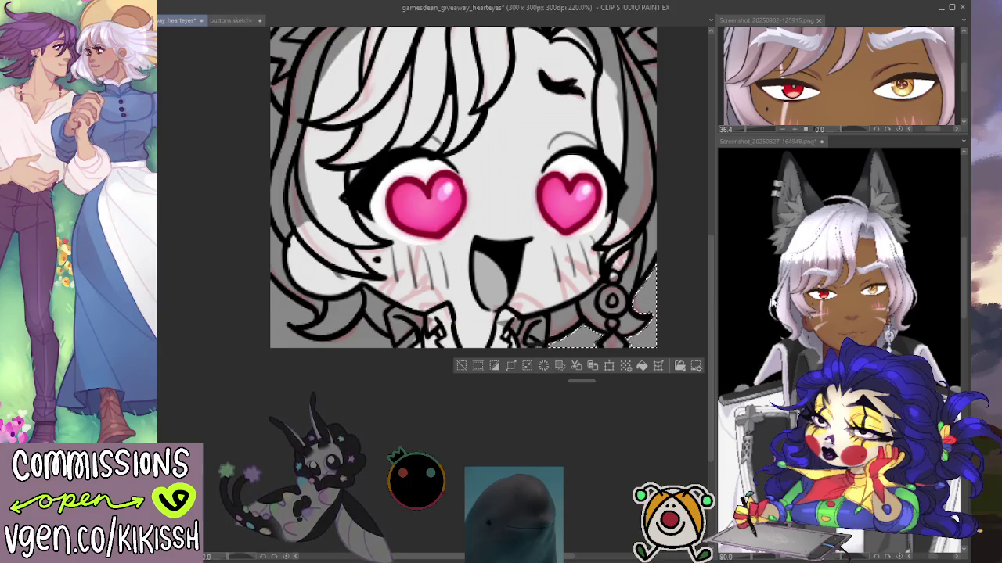
Step: Lasso the grey bottom-right edge area and add the grey bottom-left area to the selection
key("ctrl+d")
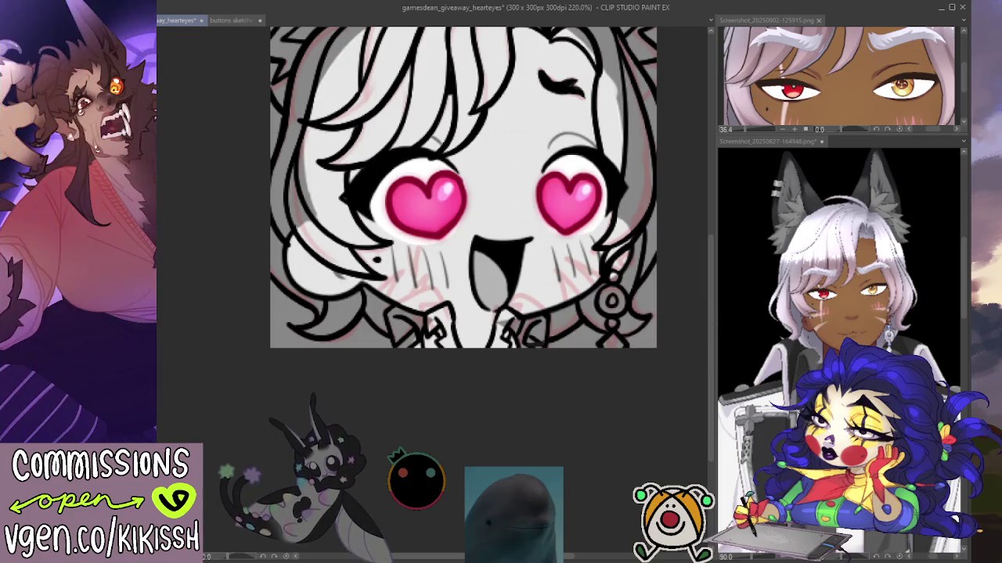
mouse_move(665, 263)
left_mouse_down()
mouse_move(587, 345)
mouse_move(399, 350)
left_mouse_up()
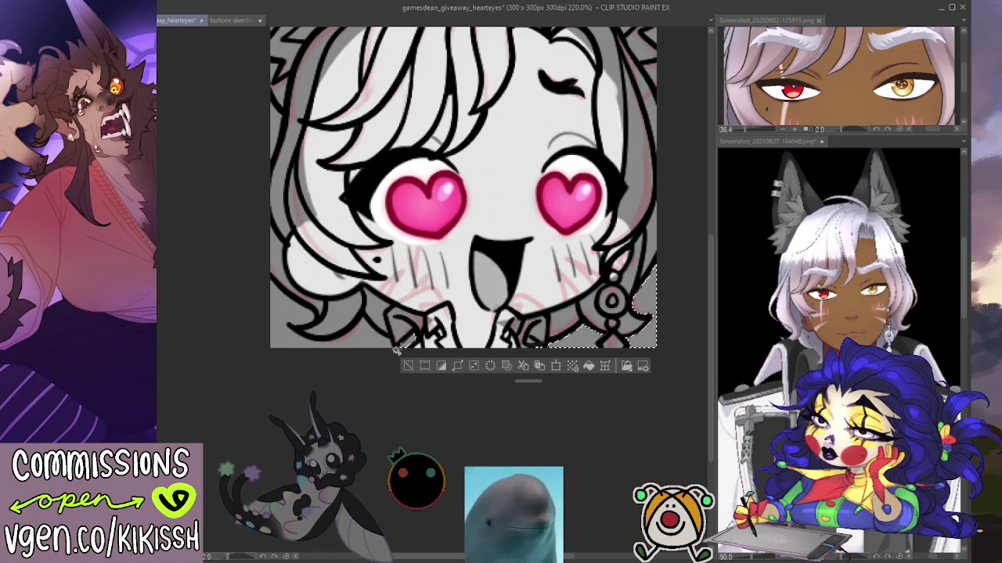
key("ctrl+d")
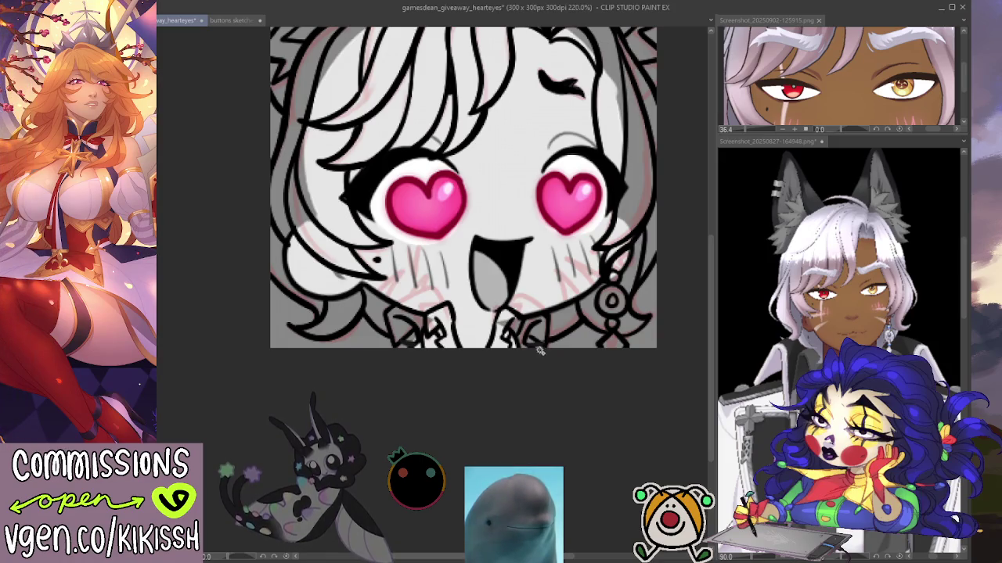
left_click_drag(544, 342, 646, 332)
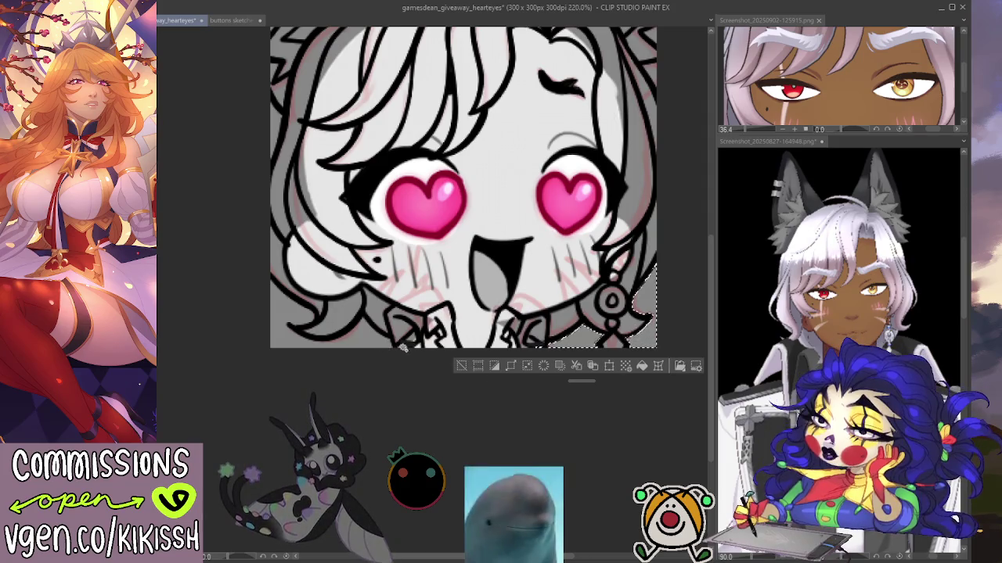
left_click(282, 321, "shift")
left_click_drag(406, 223, 445, 363)
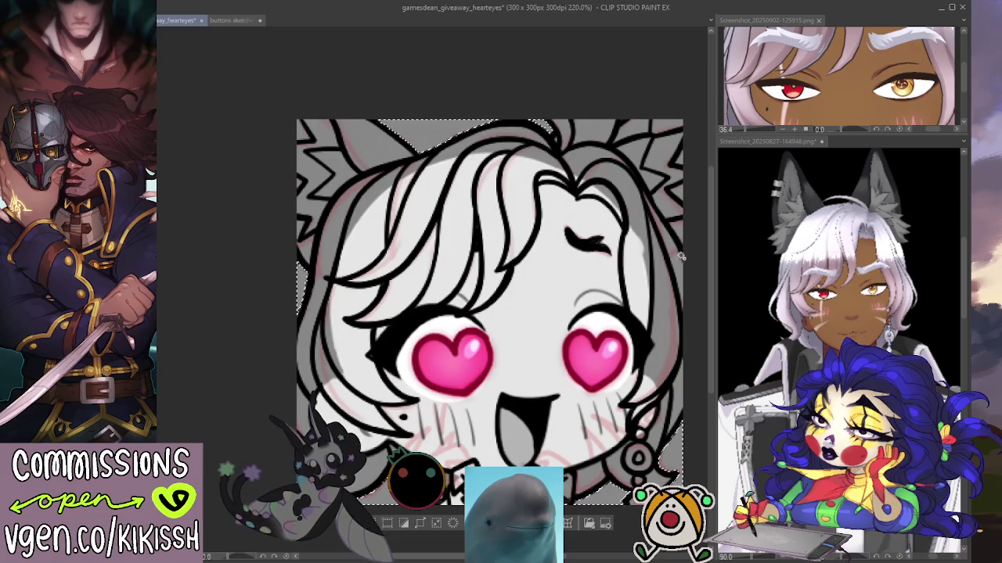
Step: Fill the selected ears and hair sides with white, deselect, and hide the pink sketch layer
scroll(547, 375, "down", 1)
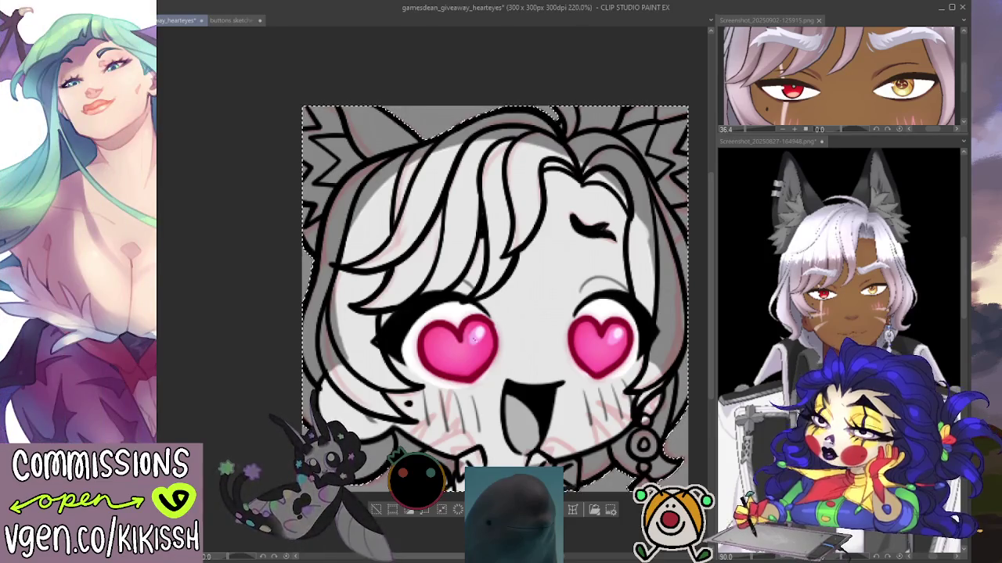
key("Delete")
key("ctrl+d")
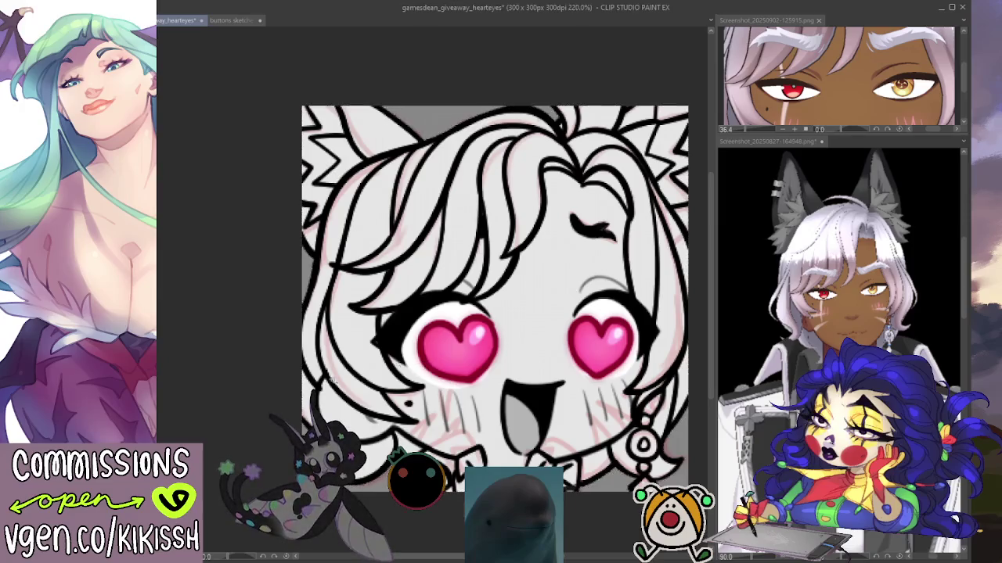
key("ctrl+h")
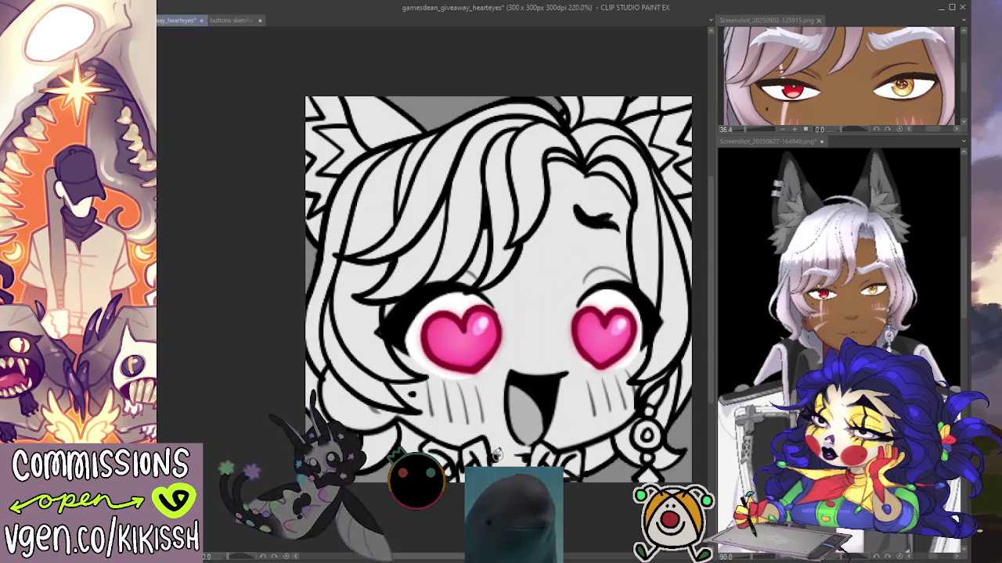
scroll(540, 386, "down", 1)
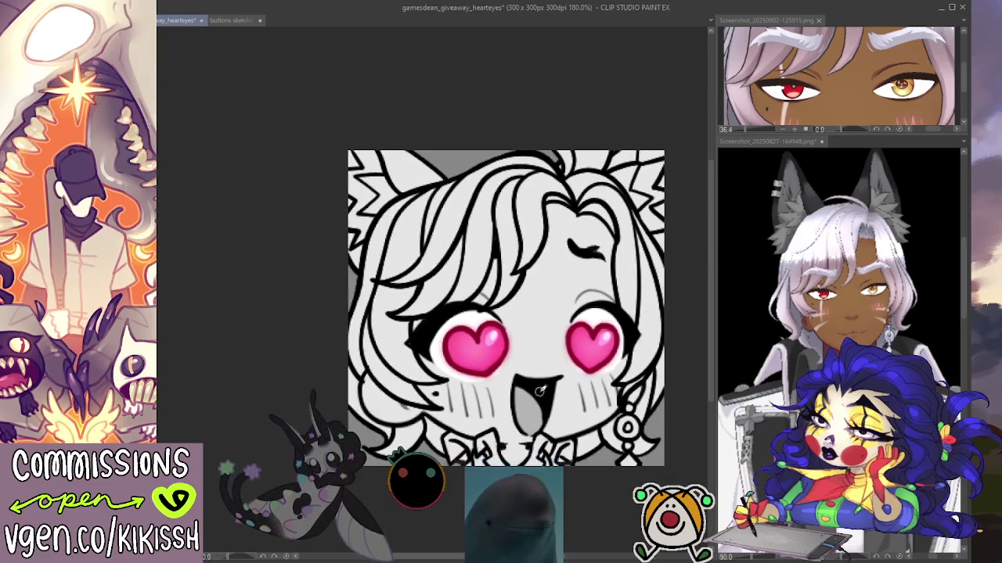
Step: Make the eye close-up reference Screenshot_20250902-125915.png the active document
scroll(518, 353, "up", 1)
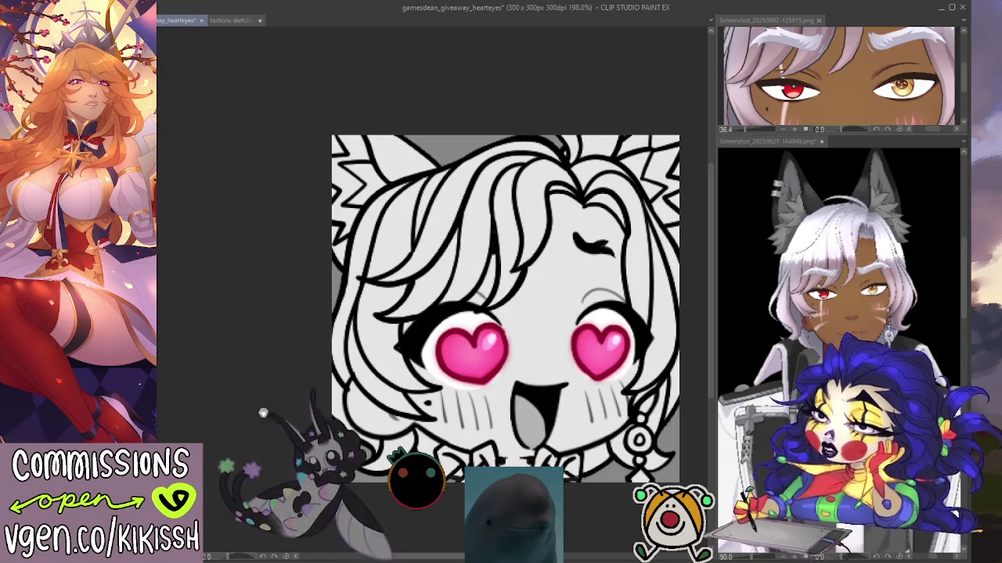
left_click_drag(270, 430, 251, 389)
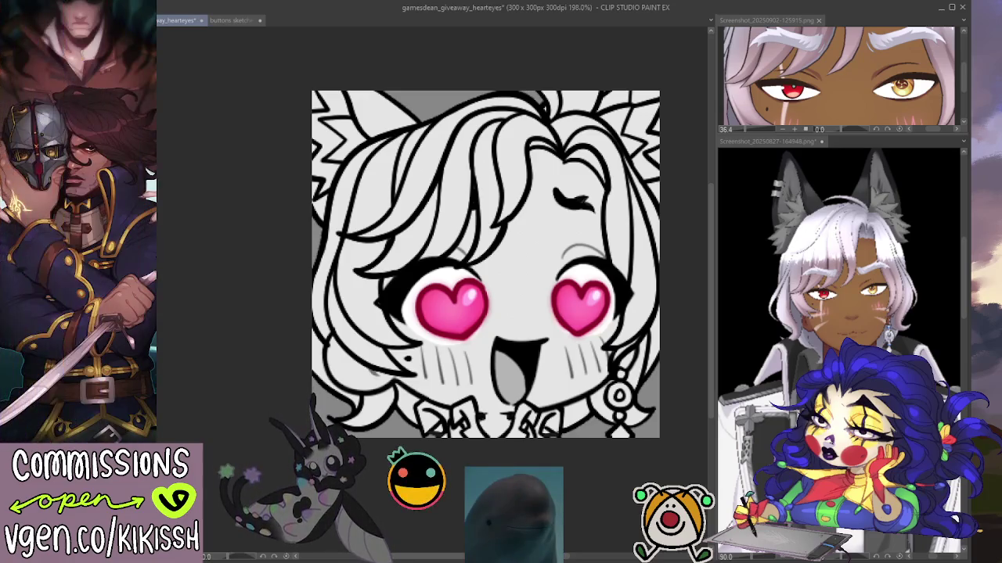
left_click(847, 110)
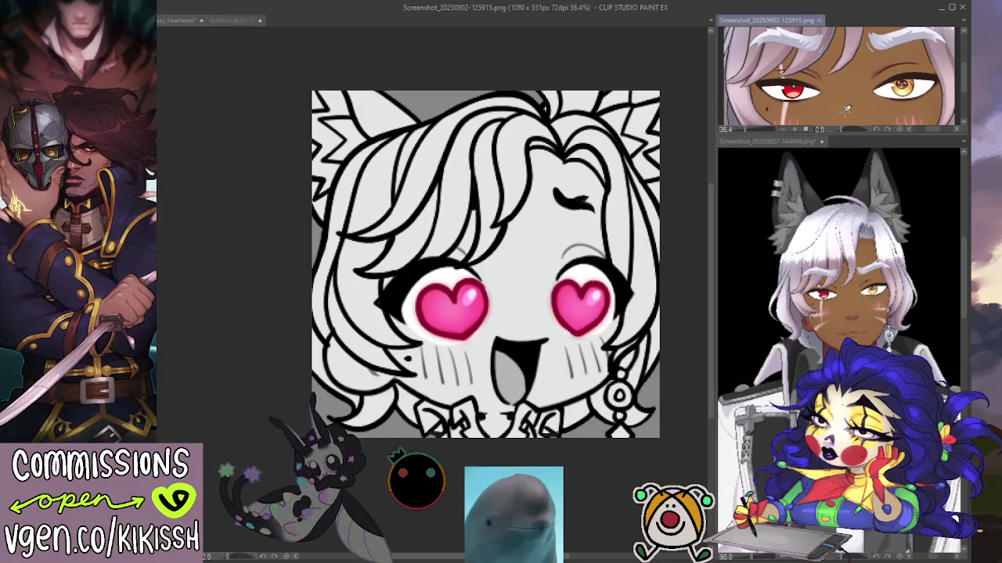
Step: Flood the emote's head and hair with flat brown, compare via undo/redo, then check the reference
left_click(614, 467)
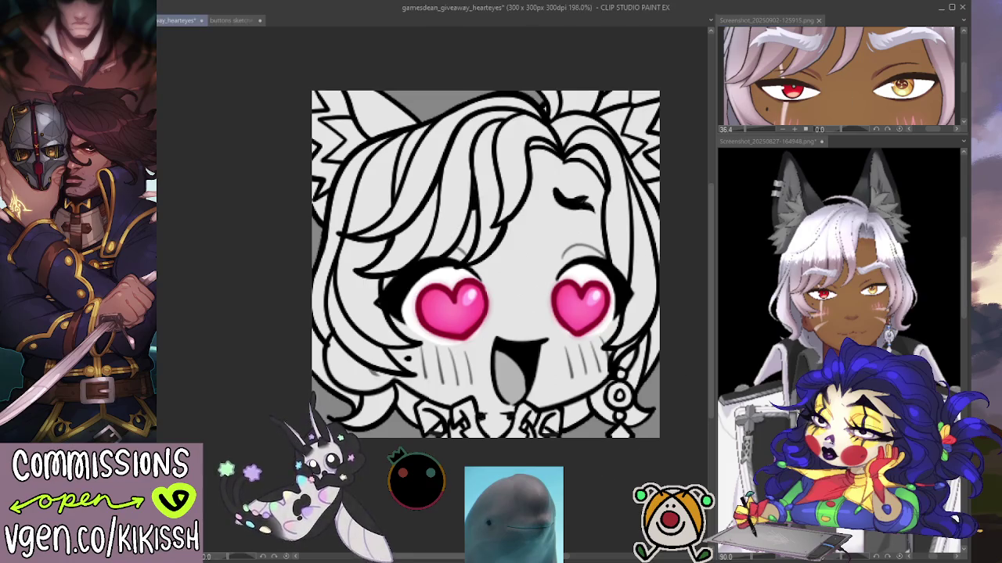
left_click(486, 235)
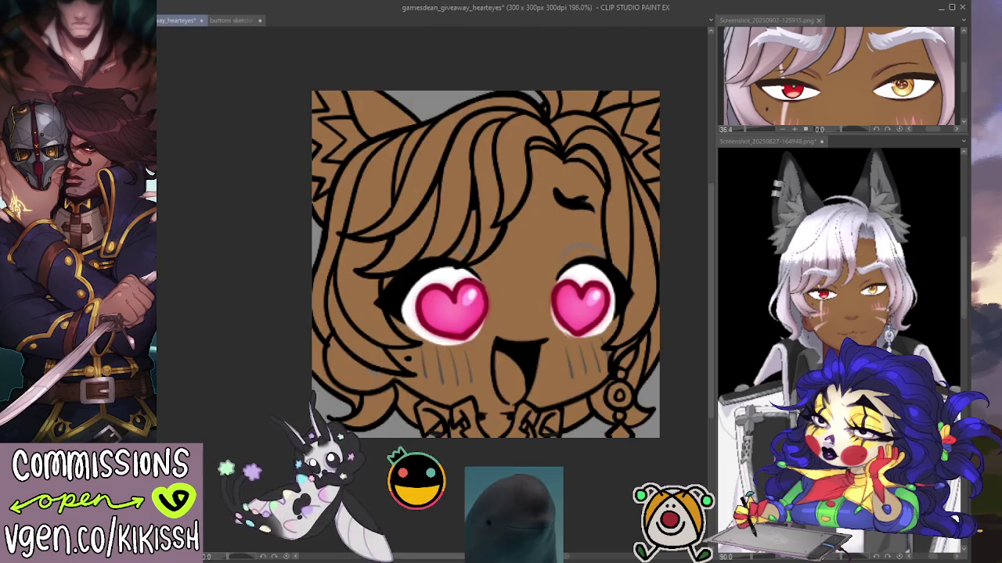
key("ctrl+z")
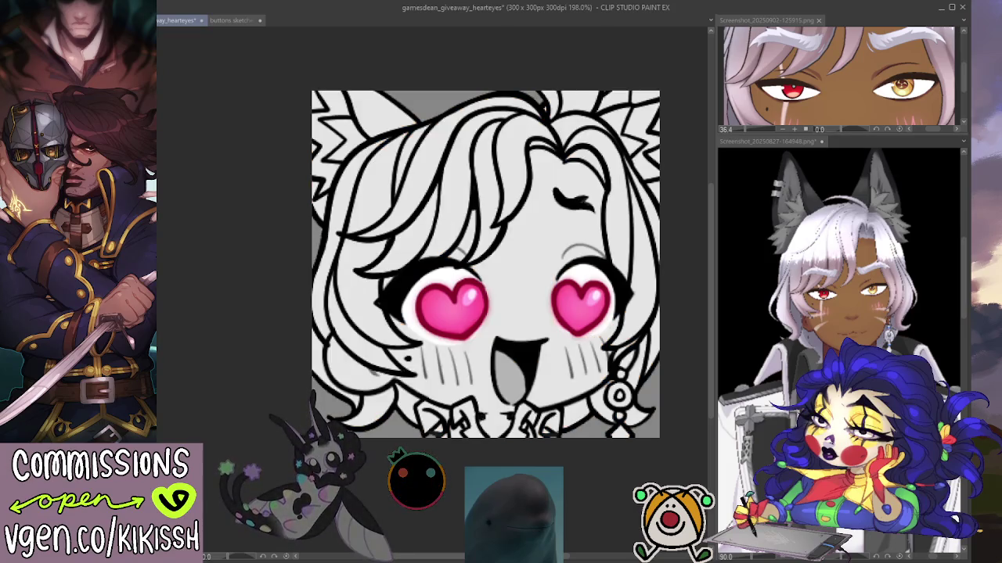
key("ctrl+y")
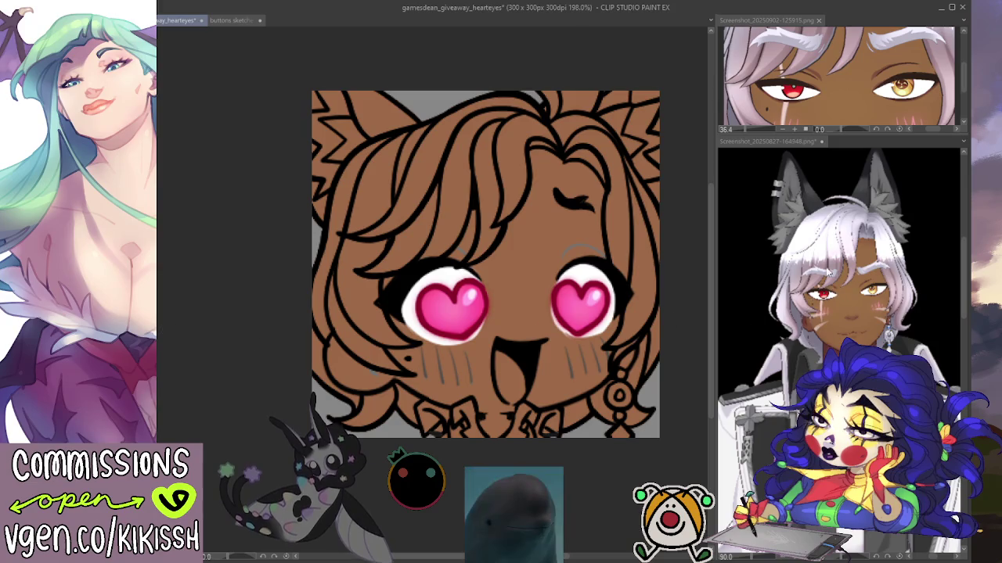
left_click(780, 305)
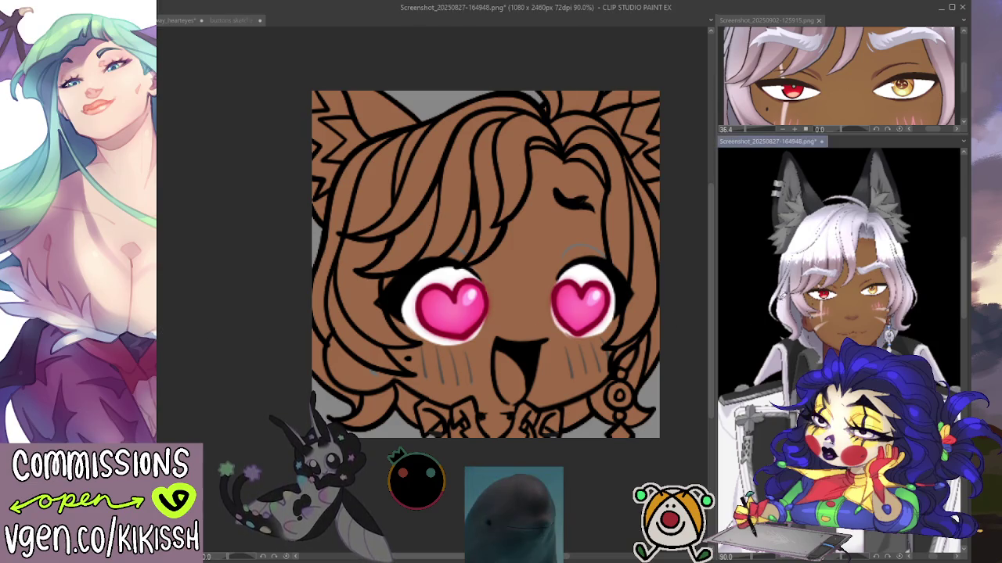
key("ctrl+Tab")
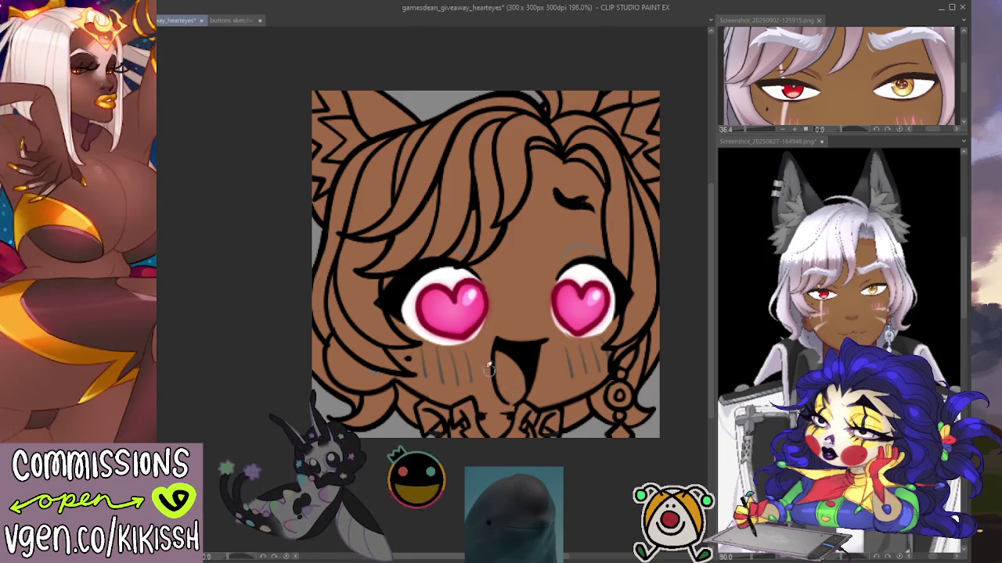
Step: Paint white along the left, top and right hair edges, down to the earring
mouse_move(356, 419)
left_mouse_down()
mouse_move(391, 399)
mouse_move(359, 399)
left_mouse_up()
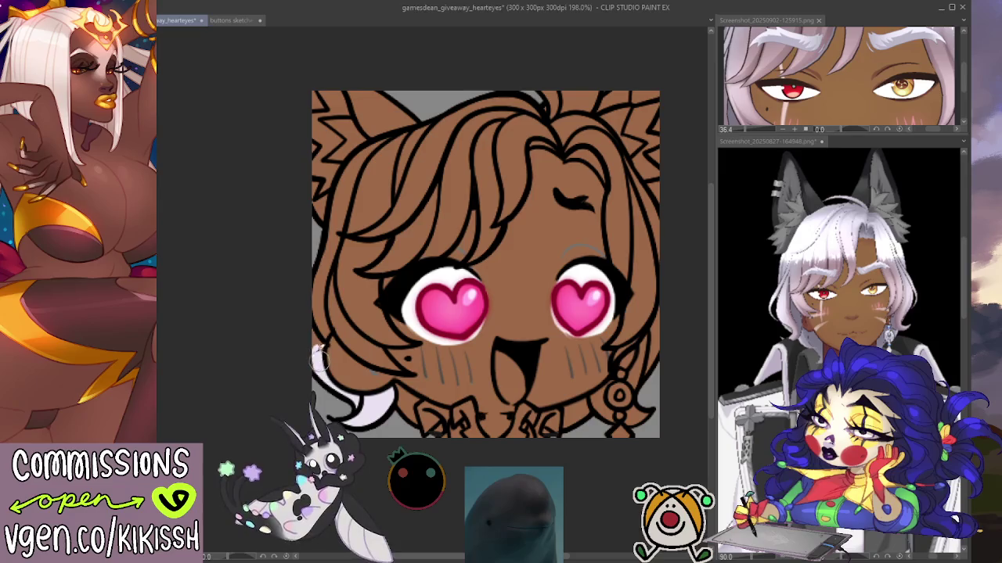
mouse_move(319, 353)
left_mouse_down()
mouse_move(332, 313)
mouse_move(317, 312)
mouse_move(344, 258)
left_mouse_up()
mouse_move(313, 301)
left_mouse_down()
mouse_move(352, 243)
mouse_move(349, 188)
left_mouse_up()
mouse_move(336, 227)
left_mouse_down()
mouse_move(368, 156)
mouse_move(501, 99)
mouse_move(557, 130)
mouse_move(547, 98)
left_mouse_up()
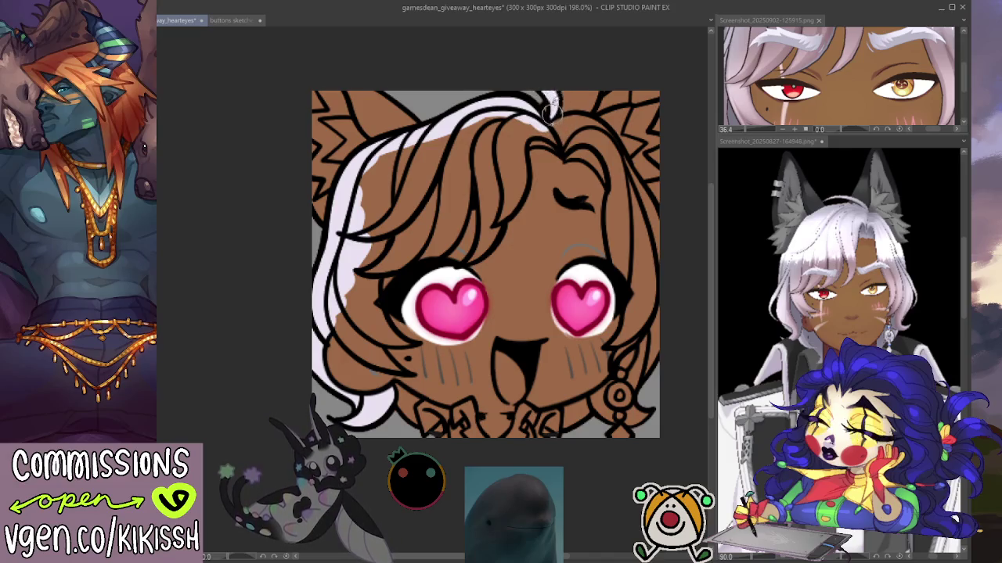
mouse_move(550, 116)
left_mouse_down()
mouse_move(602, 140)
mouse_move(640, 199)
left_mouse_up()
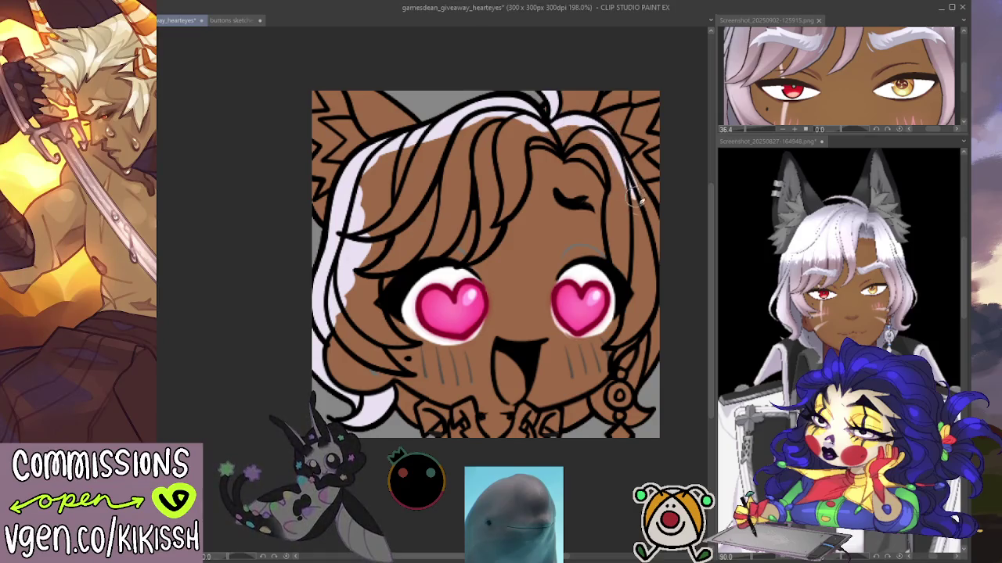
left_click_drag(619, 153, 643, 205)
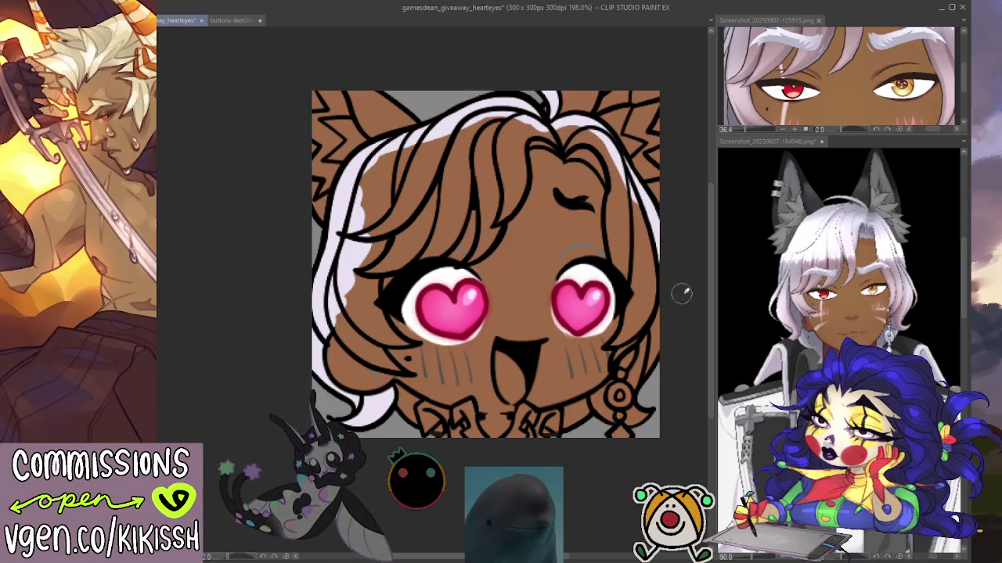
mouse_move(643, 413)
left_mouse_down()
mouse_move(634, 388)
mouse_move(667, 339)
mouse_move(656, 329)
mouse_move(644, 345)
left_mouse_up()
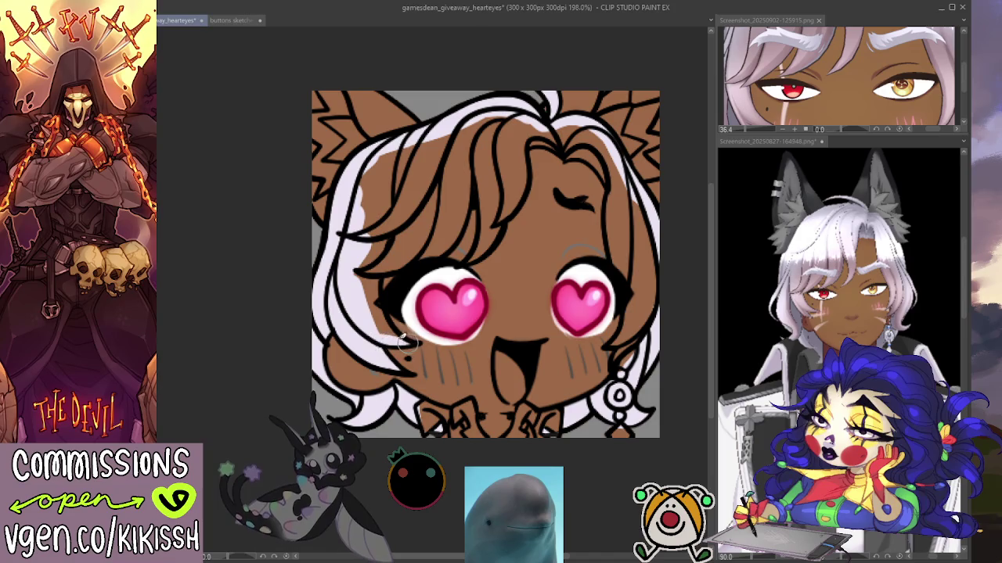
Step: Cover the remaining brown patches in the upper-left hair with white
mouse_move(362, 244)
left_mouse_down()
mouse_move(394, 253)
mouse_move(457, 233)
left_mouse_up()
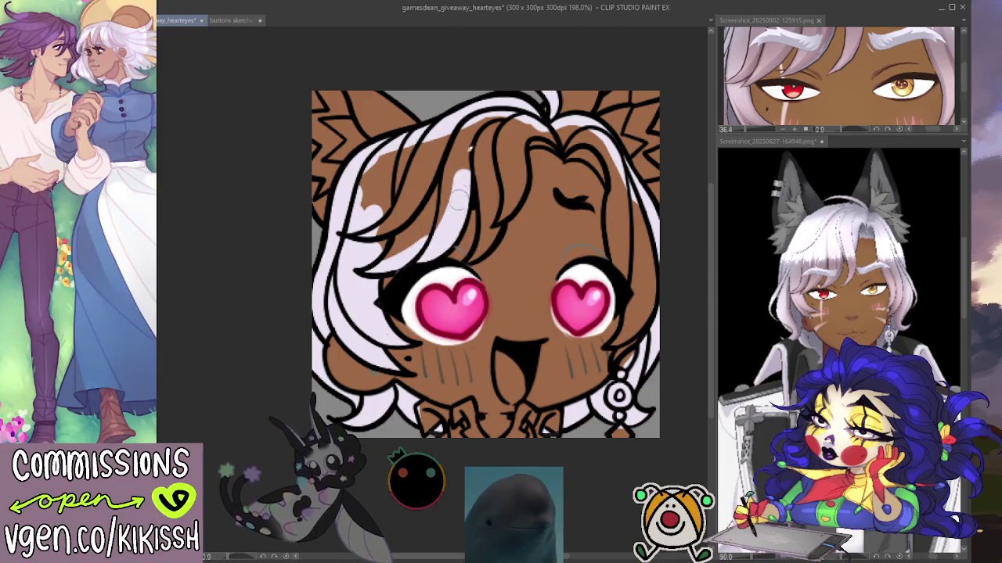
mouse_move(482, 122)
left_mouse_down()
mouse_move(391, 250)
mouse_move(450, 143)
left_mouse_up()
left_click_drag(383, 242, 431, 157)
left_click_drag(367, 227, 401, 154)
left_click_drag(362, 188, 395, 149)
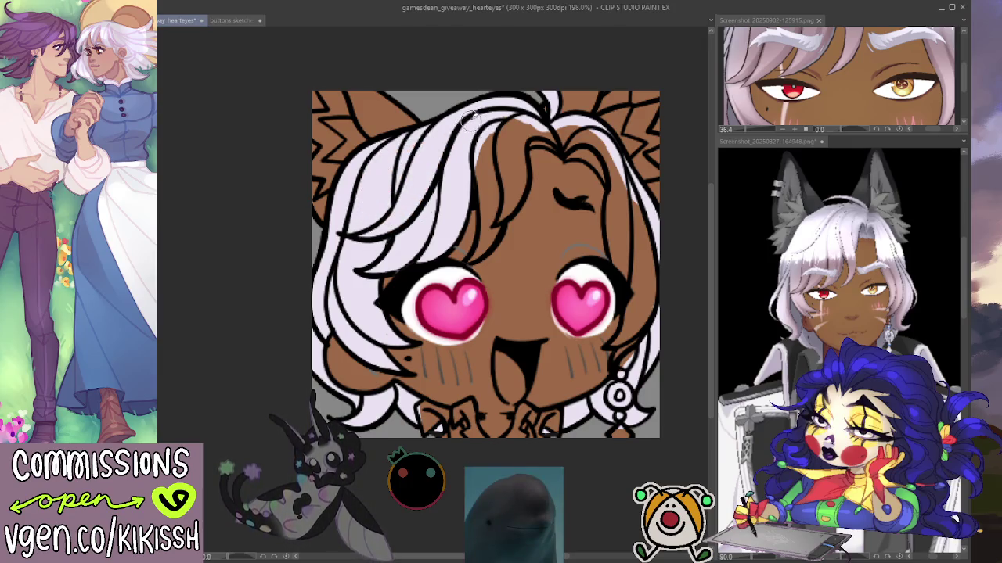
Step: Add white strands over the forehead and trim the right hair edge with skin brown
left_click_drag(470, 256, 504, 176)
mouse_move(482, 254)
left_mouse_down()
mouse_move(479, 146)
mouse_move(505, 196)
mouse_move(526, 141)
mouse_move(515, 142)
mouse_move(533, 121)
left_mouse_up()
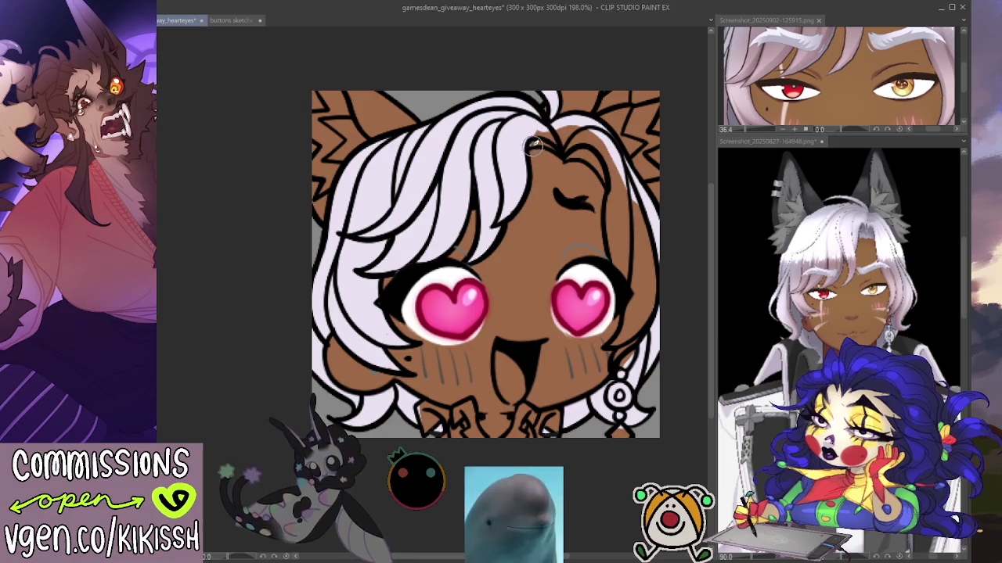
left_click_drag(567, 153, 614, 192)
mouse_move(594, 140)
left_mouse_down()
mouse_move(537, 133)
mouse_move(626, 182)
mouse_move(672, 302)
left_mouse_up()
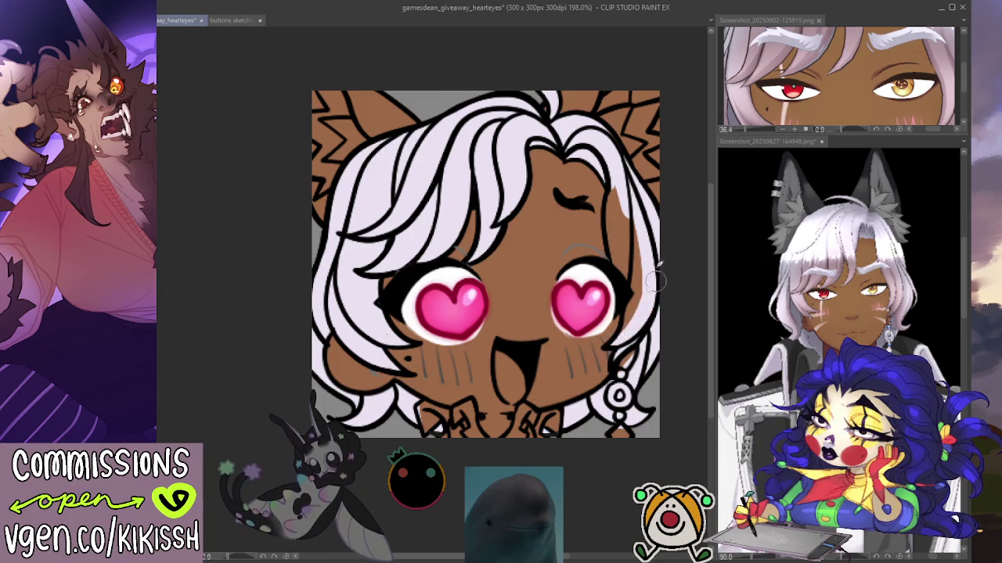
left_click_drag(617, 227, 615, 181)
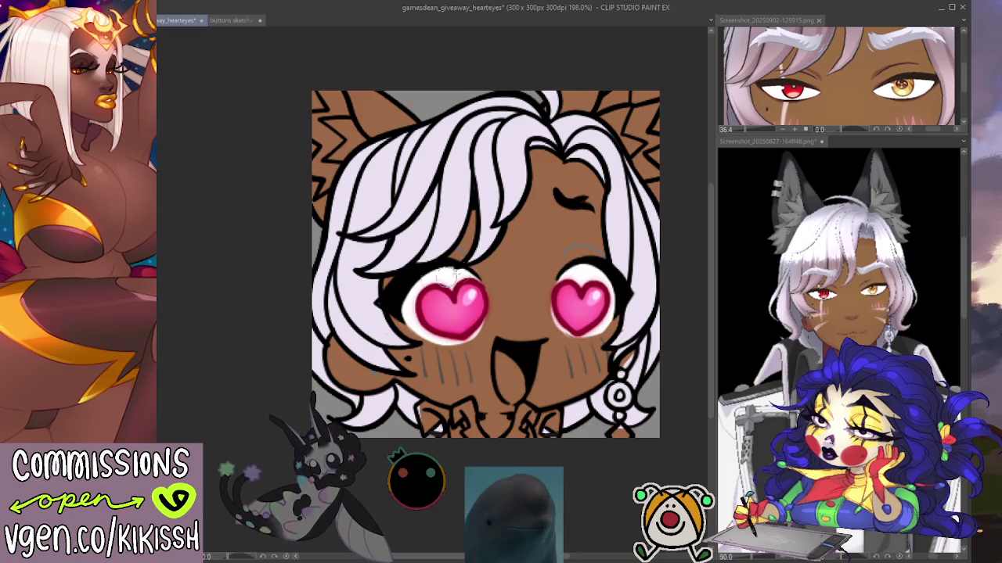
left_click(865, 242)
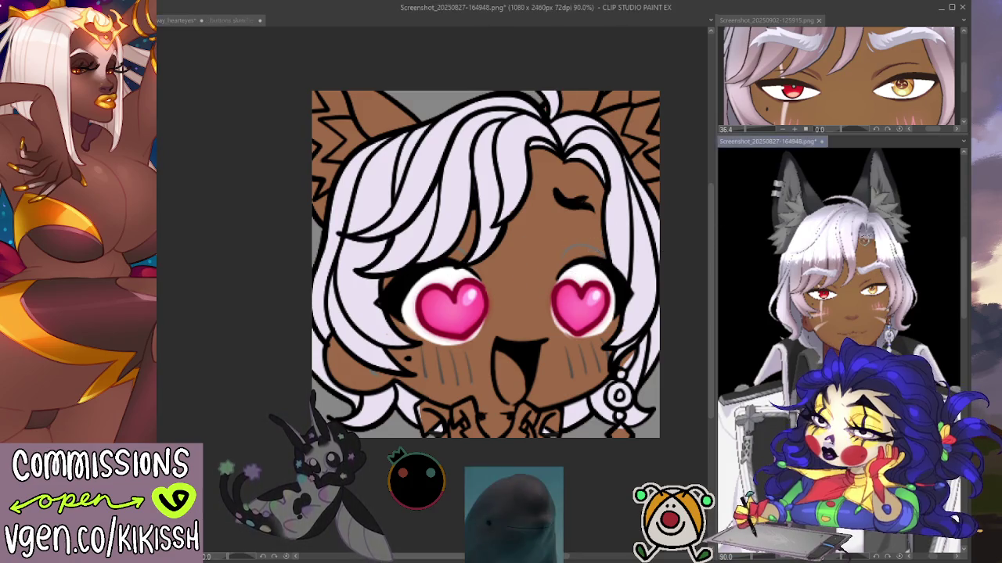
left_click(548, 264)
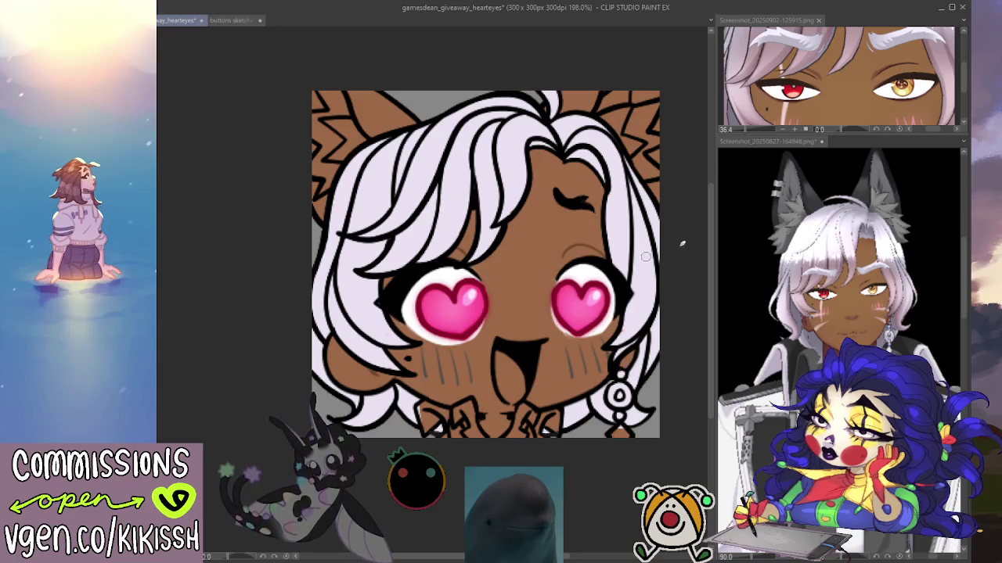
left_click_drag(453, 265, 448, 266)
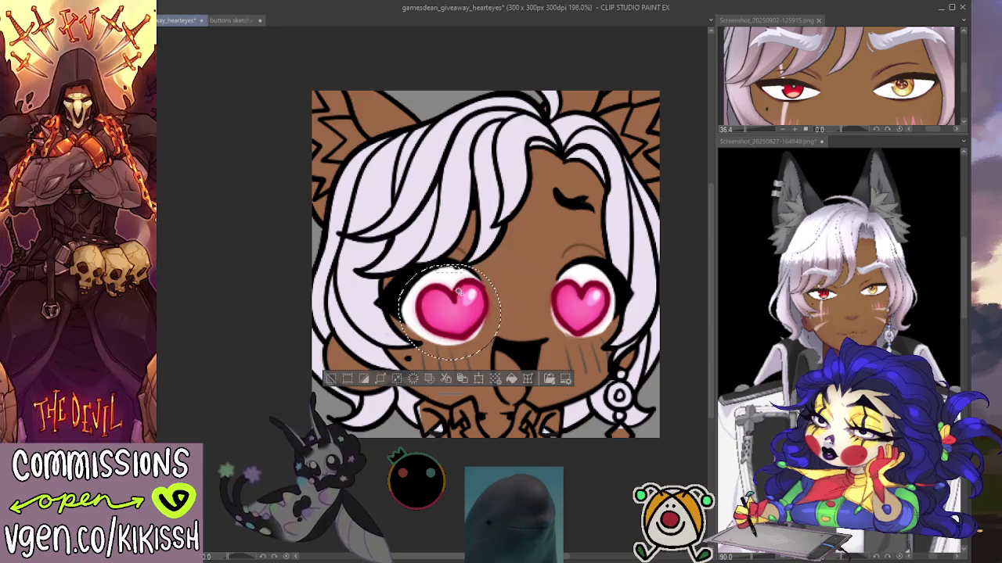
left_click_drag(419, 329, 460, 291)
key("ctrl+d")
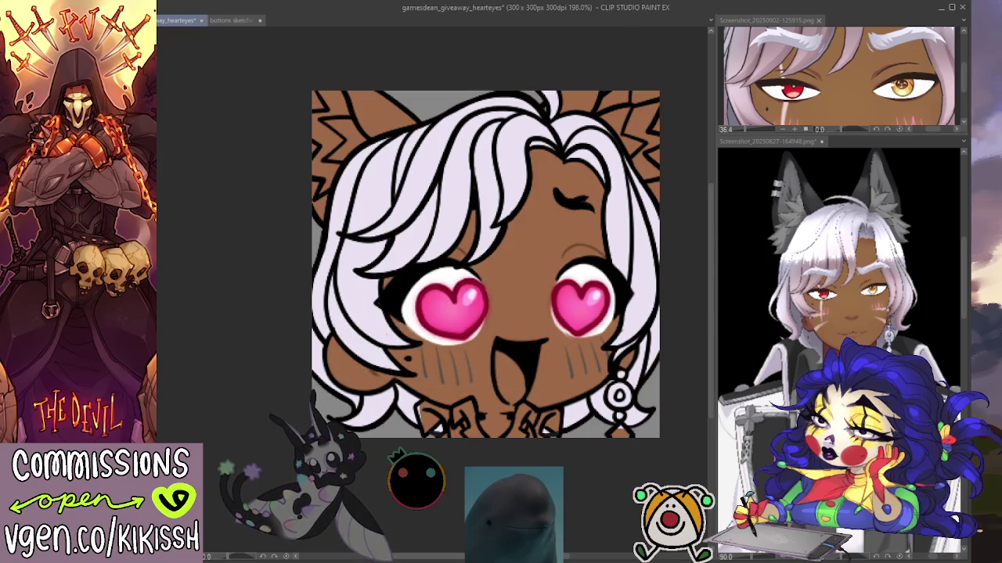
left_click(452, 297)
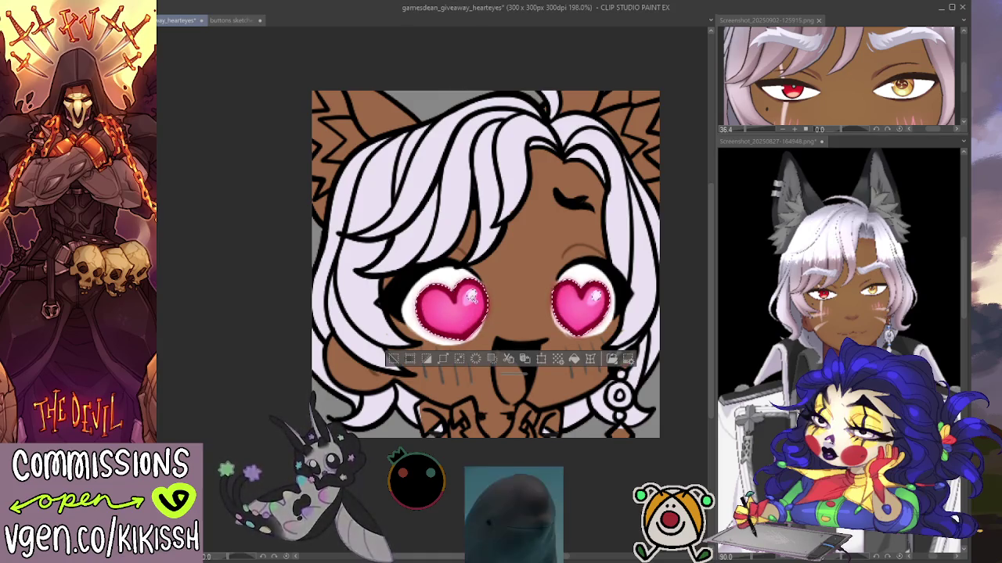
left_click(428, 360)
key("ctrl+d")
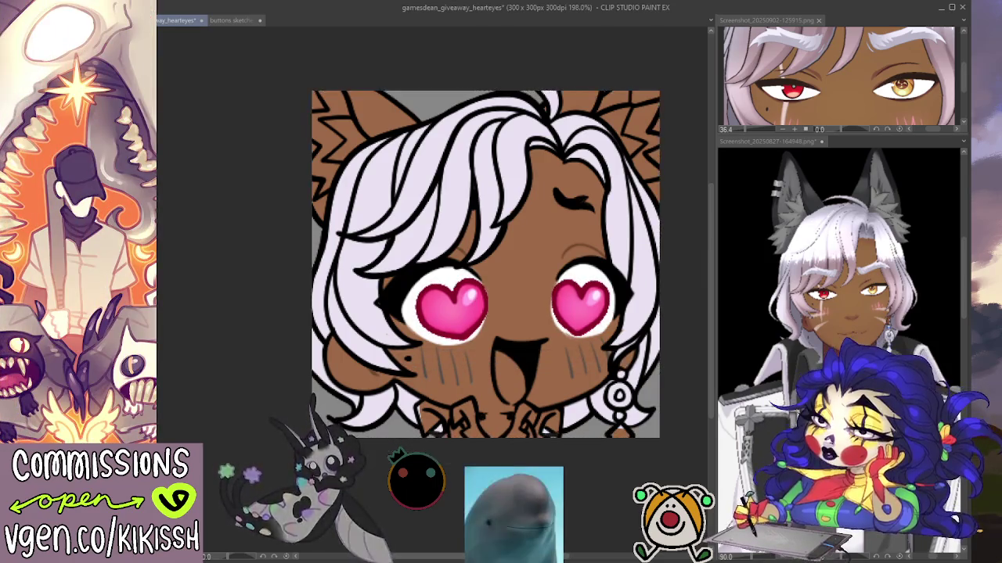
left_click(585, 307)
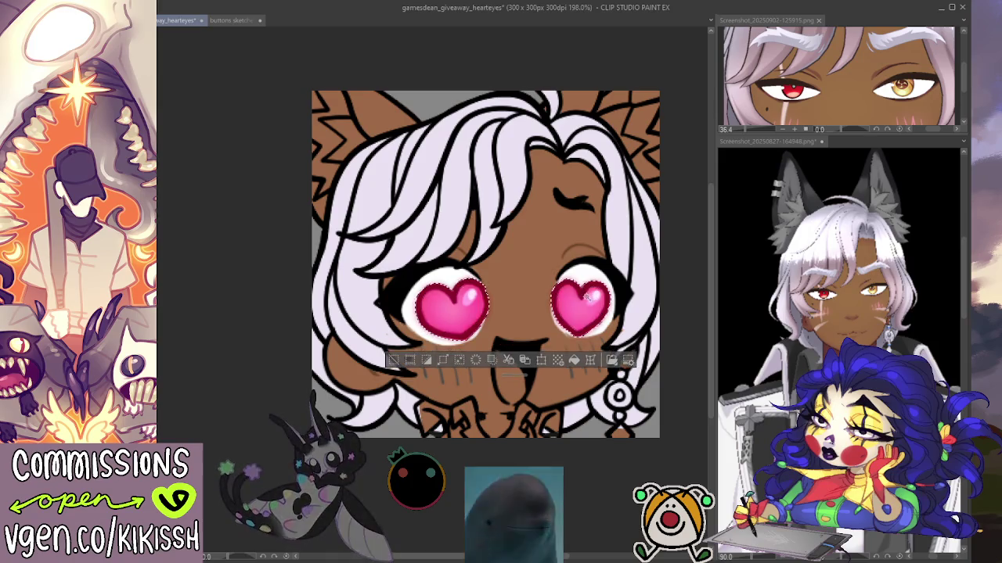
left_click(431, 361)
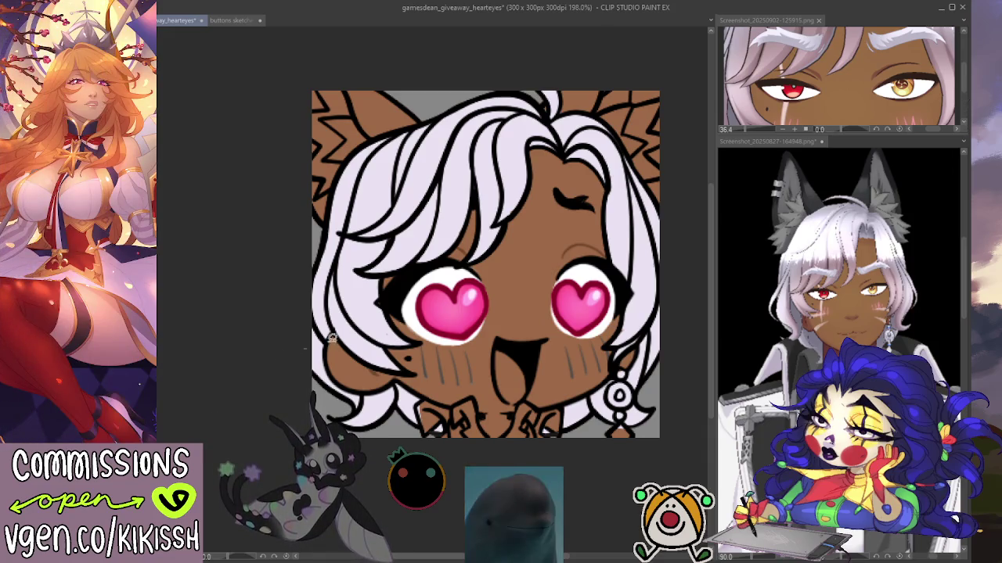
left_click_drag(450, 264, 476, 242)
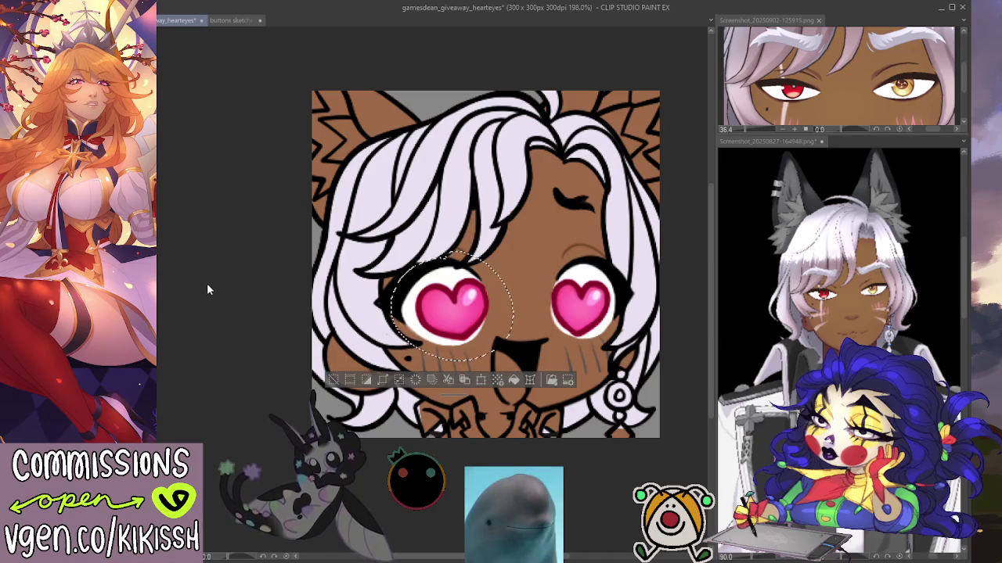
Step: Hue-shift the left heart to red, then lasso the right heart and shift it to yellow-gold
key("ctrl+u")
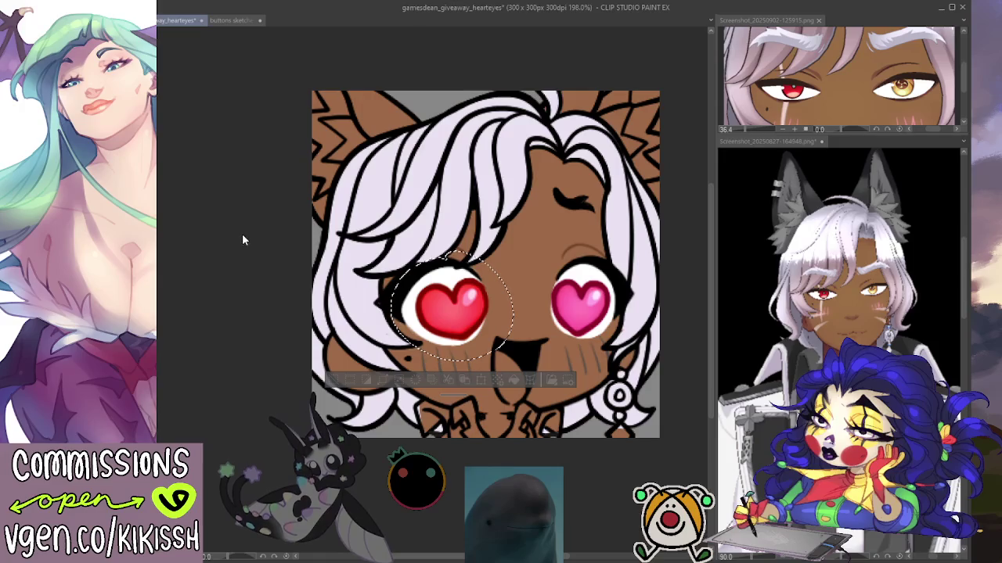
key("ctrl+d")
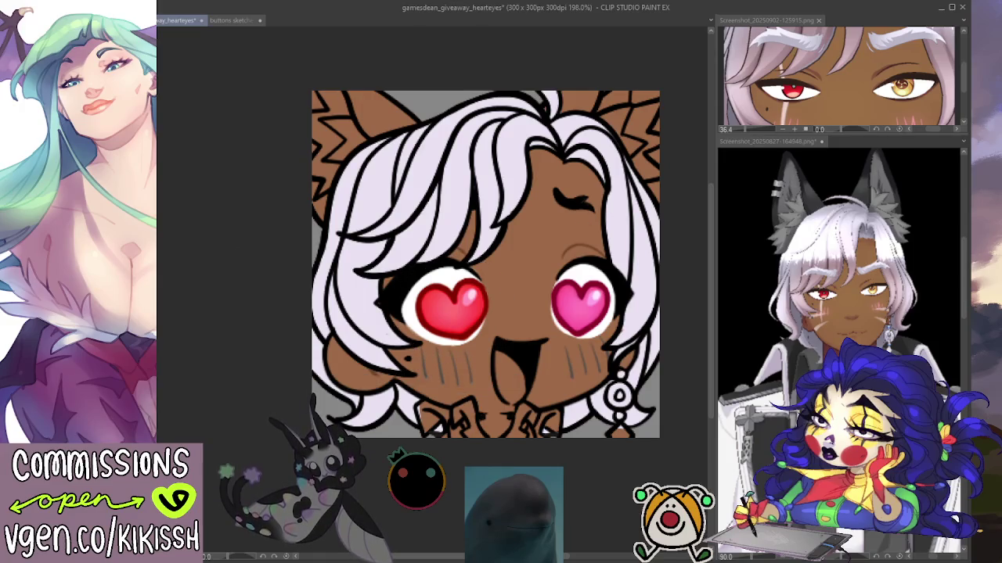
left_click_drag(583, 257, 594, 252)
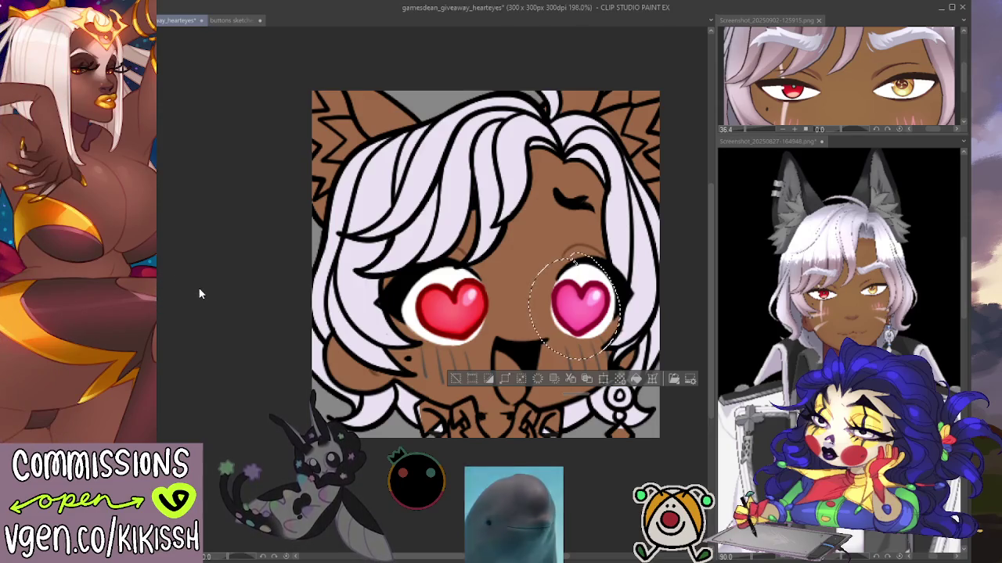
left_click_drag(141, 255, 149, 254)
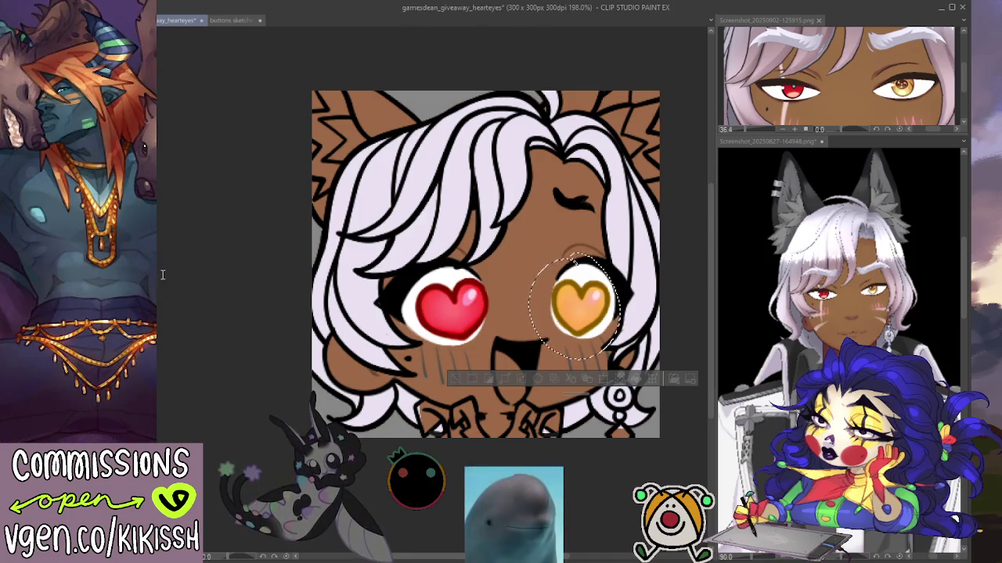
left_click_drag(149, 254, 156, 261)
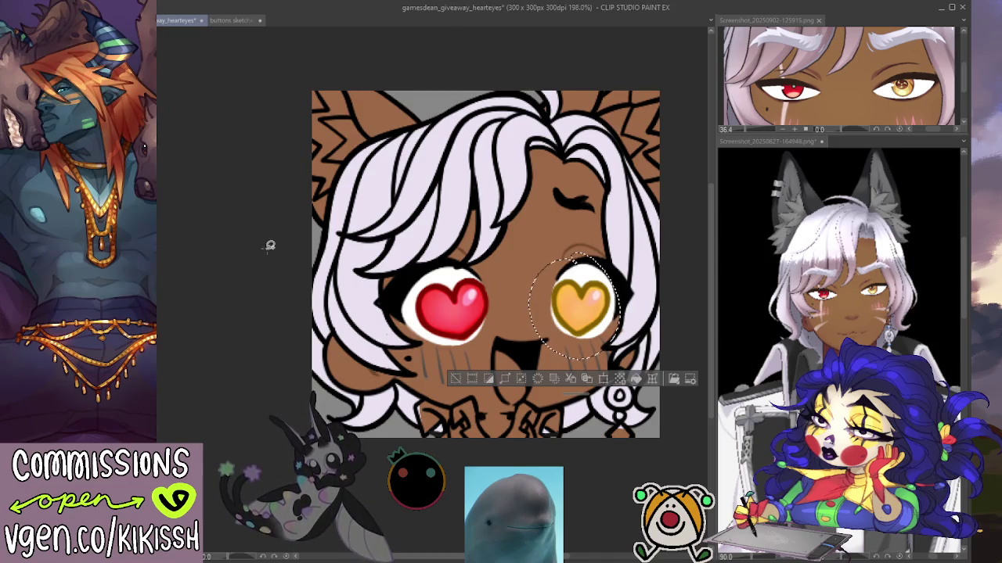
key("ctrl+d")
key("ctrl+minus")
key("ctrl+minus")
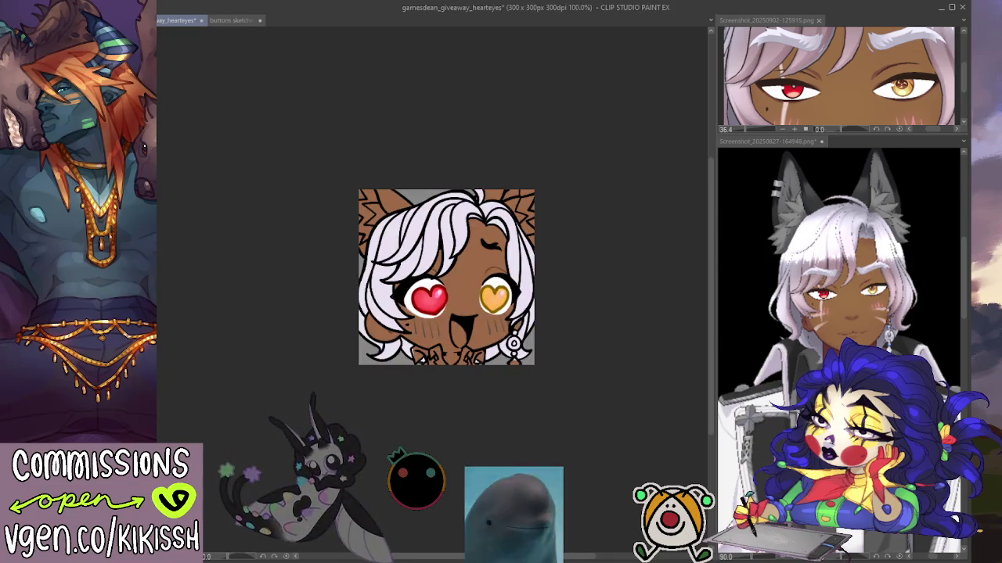
Step: Paint a short bright highlight stroke on the gold heart eye
key("ctrl+plus")
key("ctrl+plus")
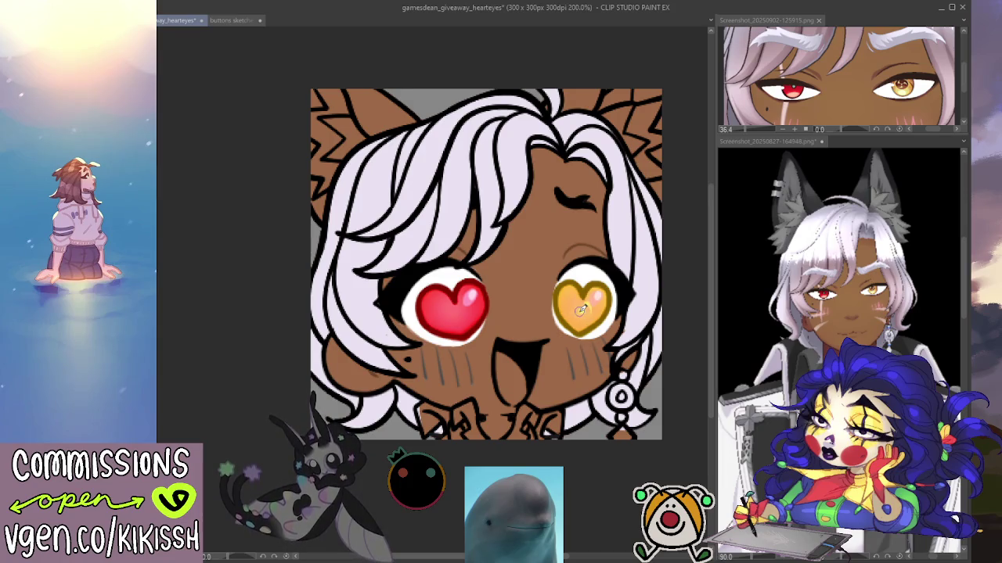
left_click_drag(579, 310, 577, 304)
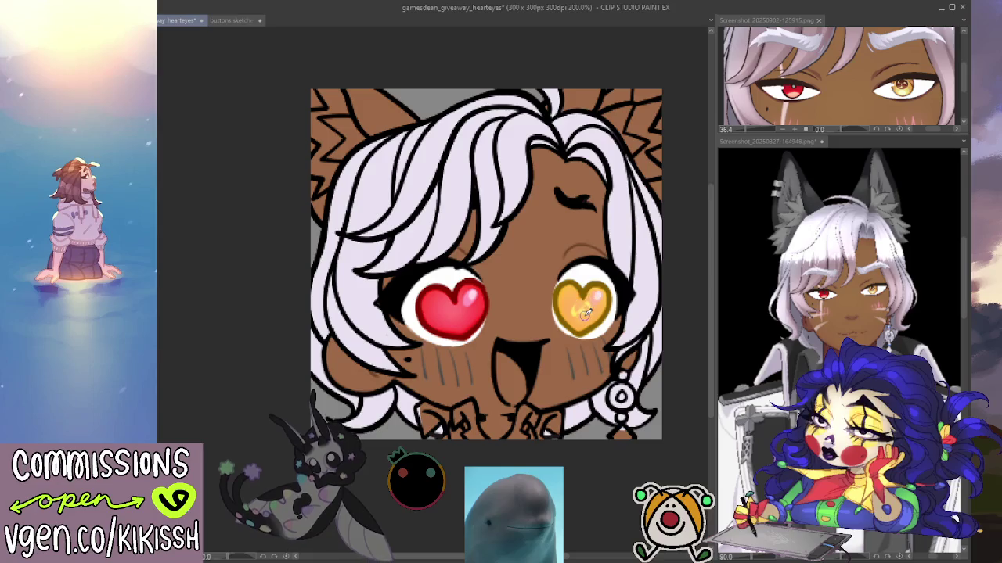
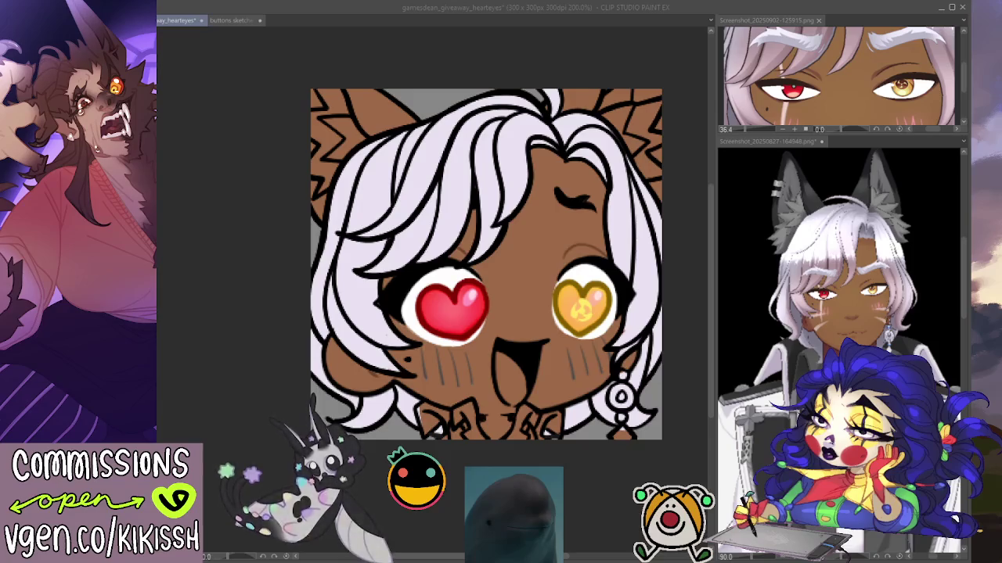
Step: Bring the emote canvas back into focus in Clip Studio Paint
left_click(603, 470)
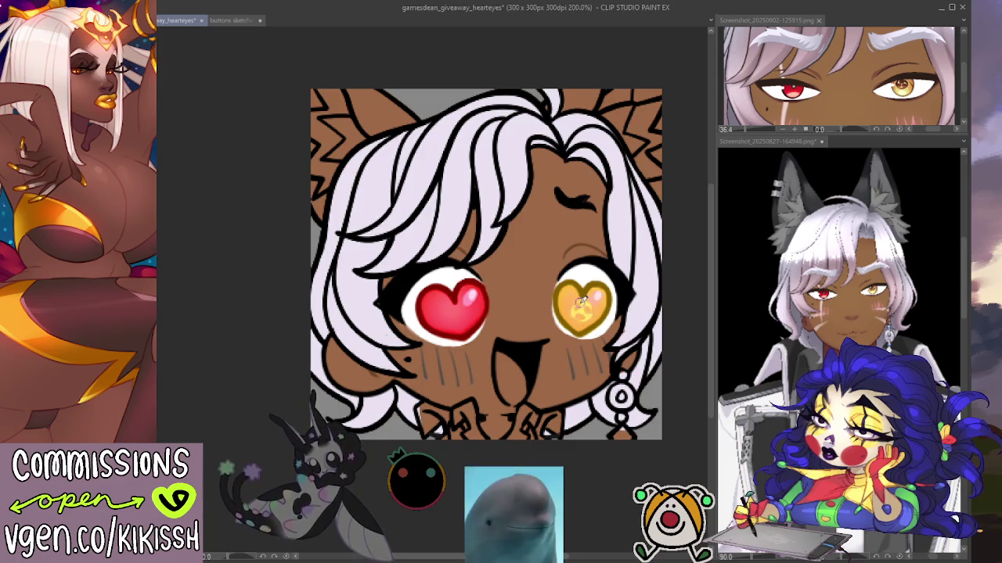
Step: Brush a brighter orange glow, a central radiation-style mark and sparkle strokes into the yellow heart eye
left_click_drag(581, 308, 589, 312)
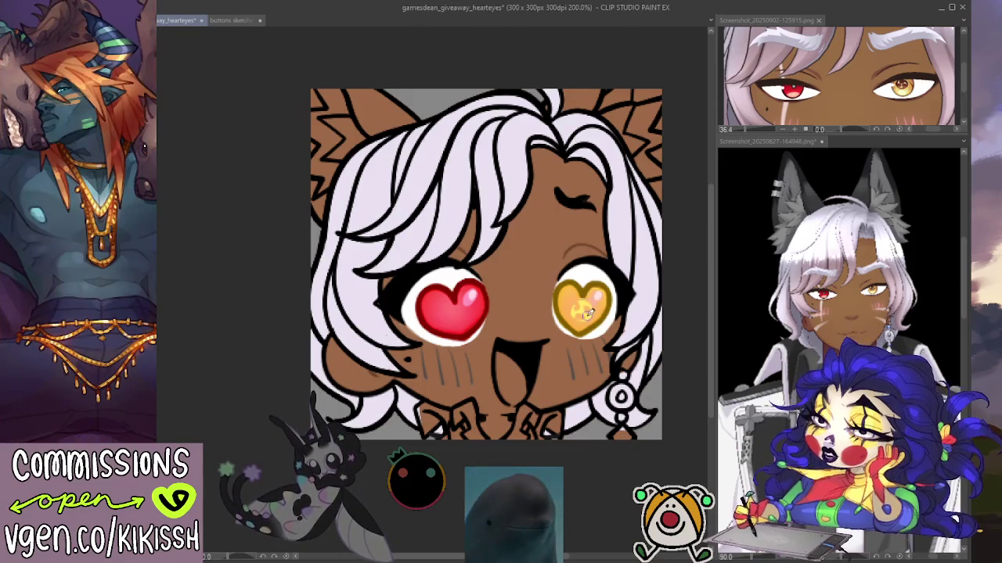
left_click_drag(585, 312, 590, 307)
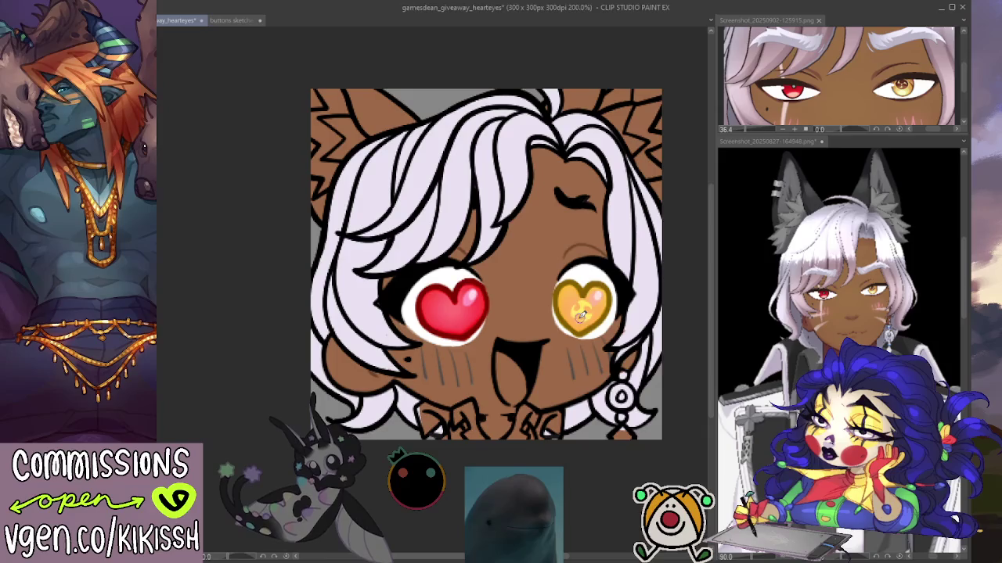
left_click_drag(580, 314, 584, 317)
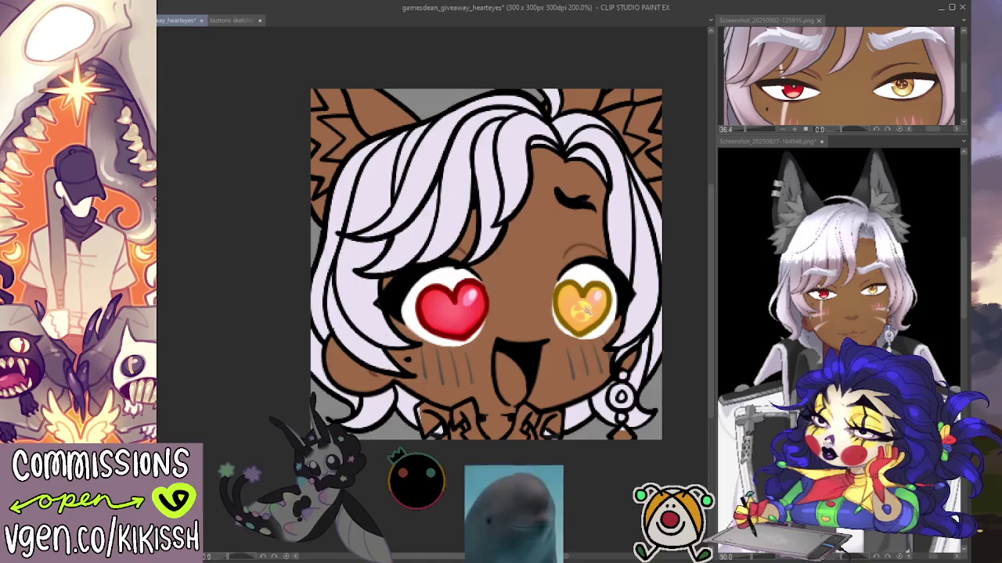
left_click_drag(584, 310, 607, 308)
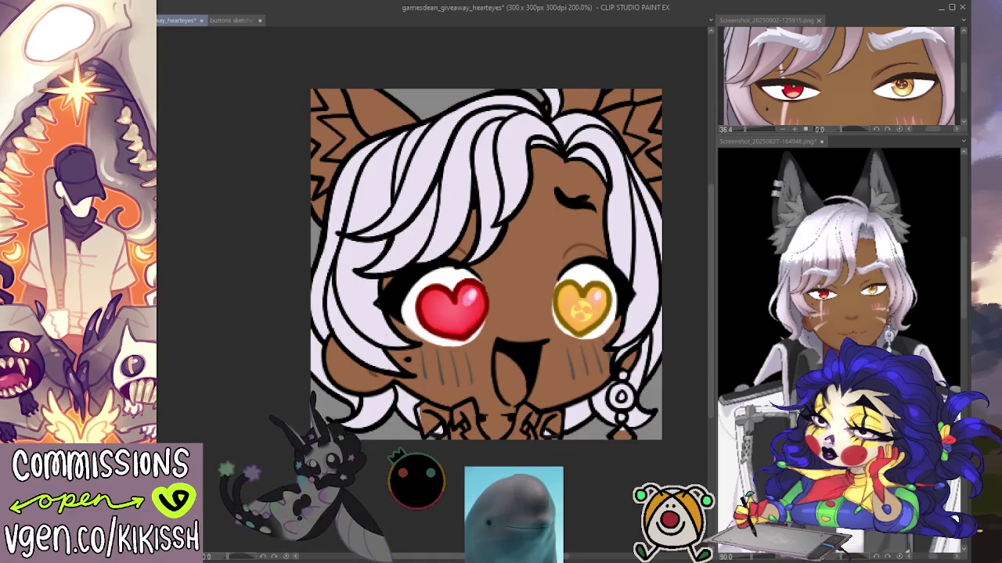
left_click_drag(587, 313, 599, 325)
Step: Copy the image from the Screenshot reference tab and paste it centred into the gold heart eye
key("ctrl+d")
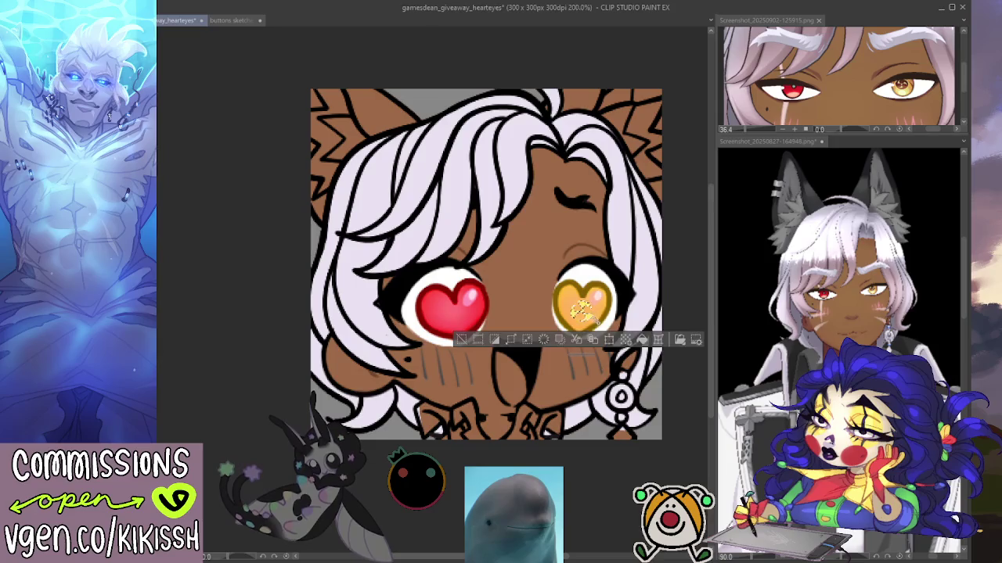
left_click(536, 345)
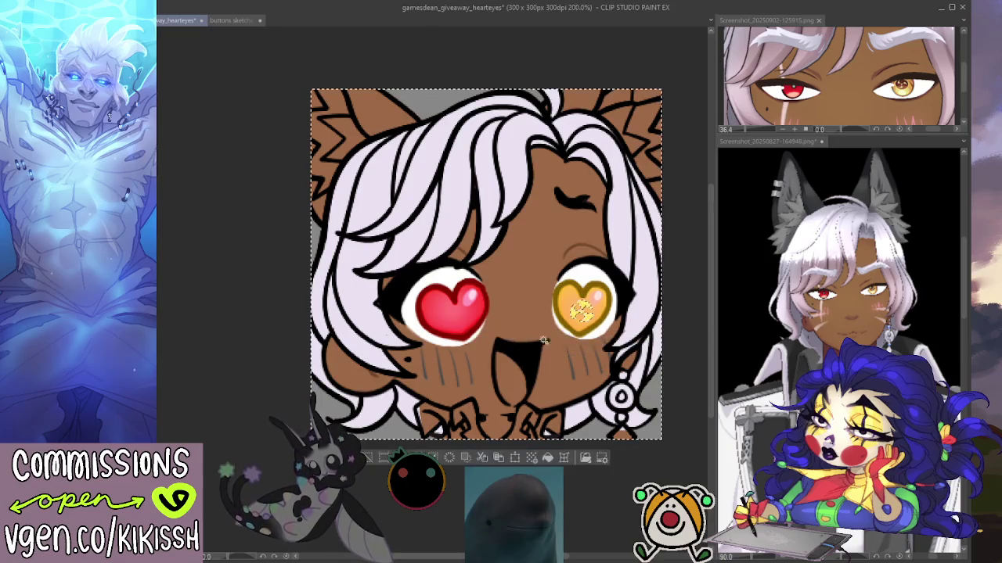
left_click(904, 98)
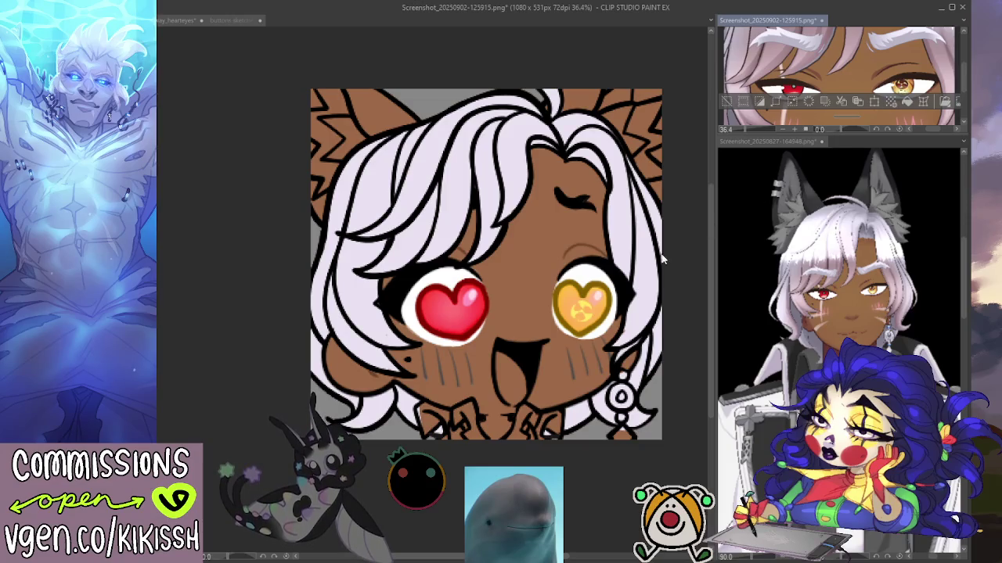
left_click(581, 321)
key("ctrl+v")
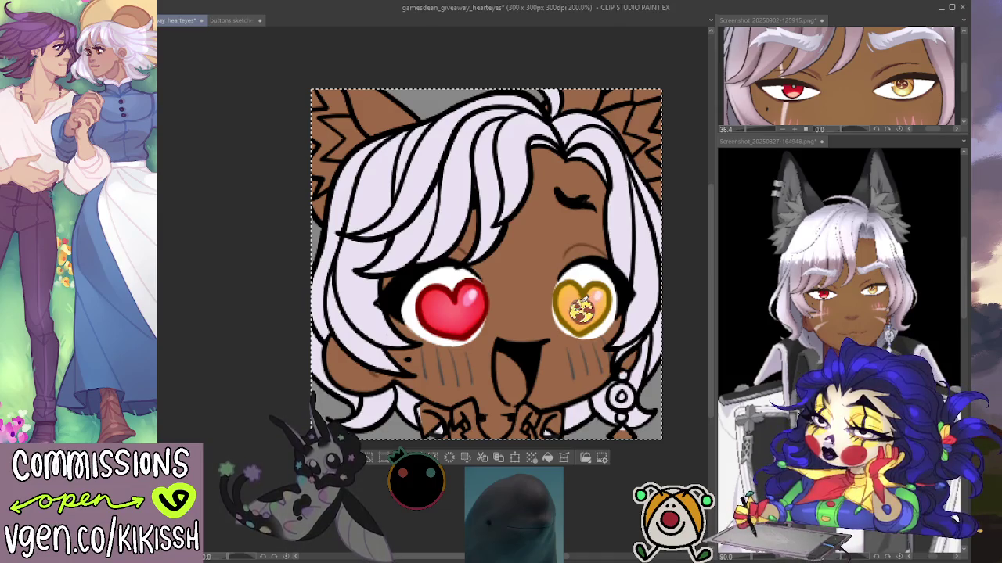
key("ctrl+d")
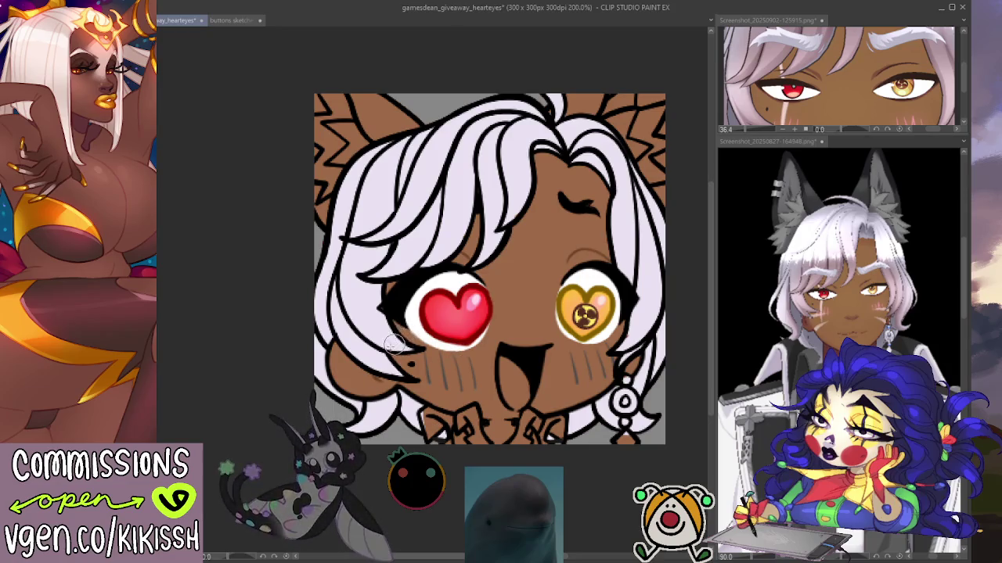
scroll(393, 345, "down", 1)
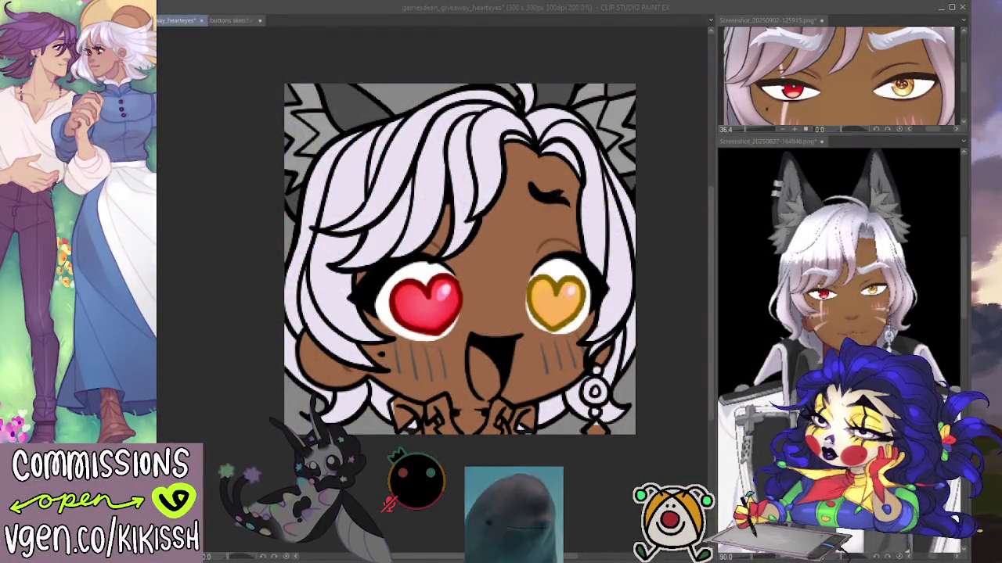
Step: Refocus the painting window, nudge the canvas view slightly right, and select the entire canvas
key("alt+Tab")
left_click_drag(599, 463, 601, 463)
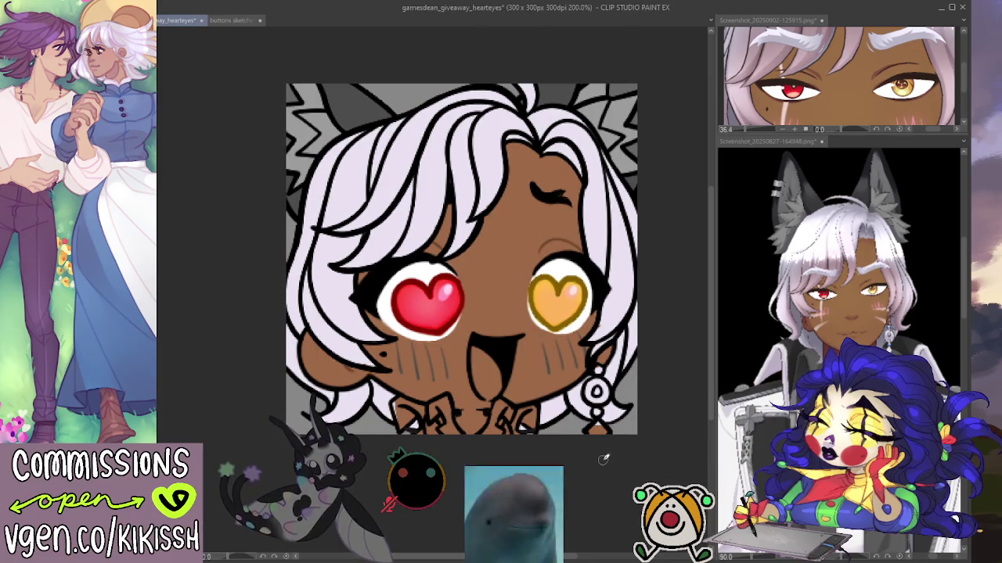
key("ctrl+a")
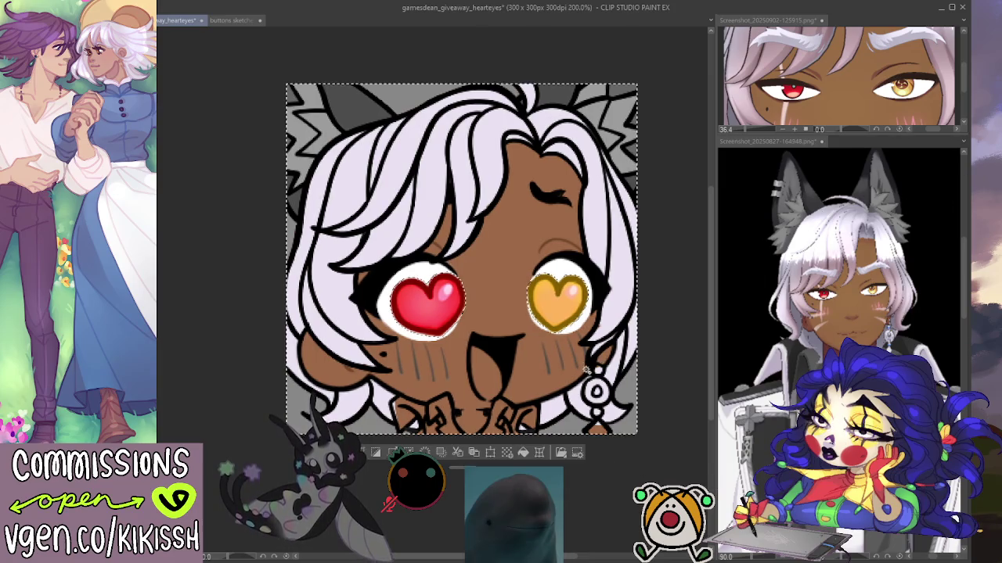
key("ctrl+d")
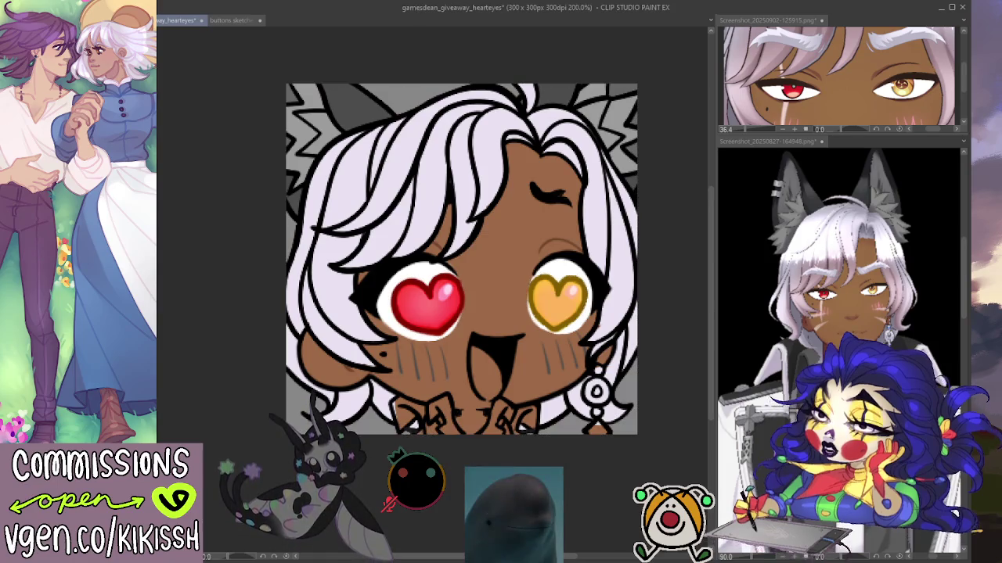
key("ctrl+a")
key("ctrl+d")
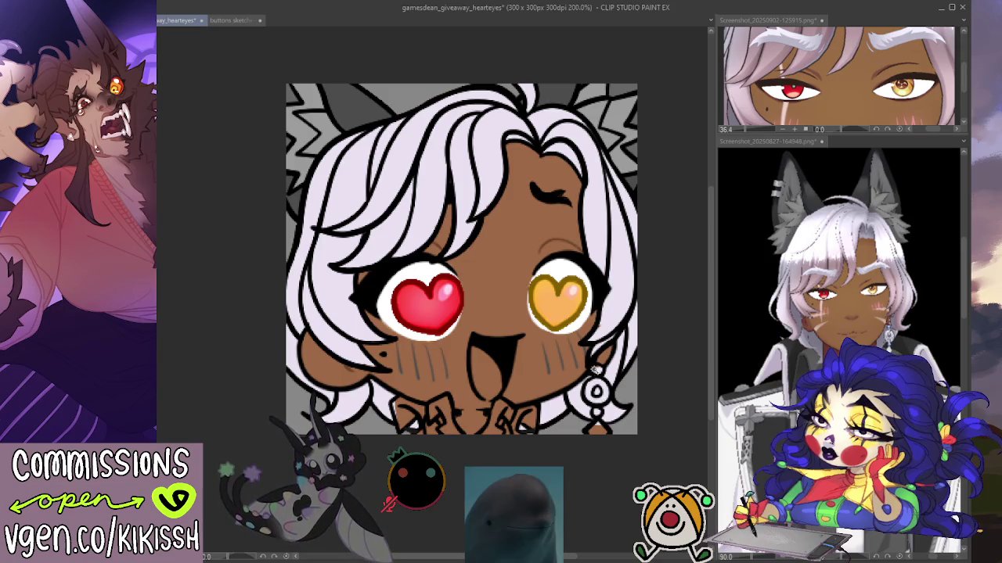
key("ctrl+a")
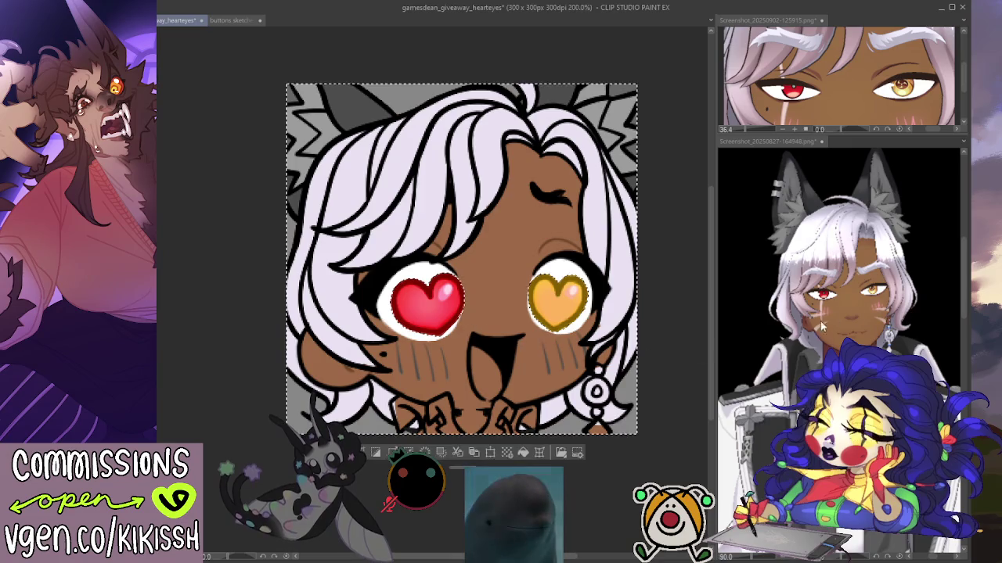
key("ctrl+d")
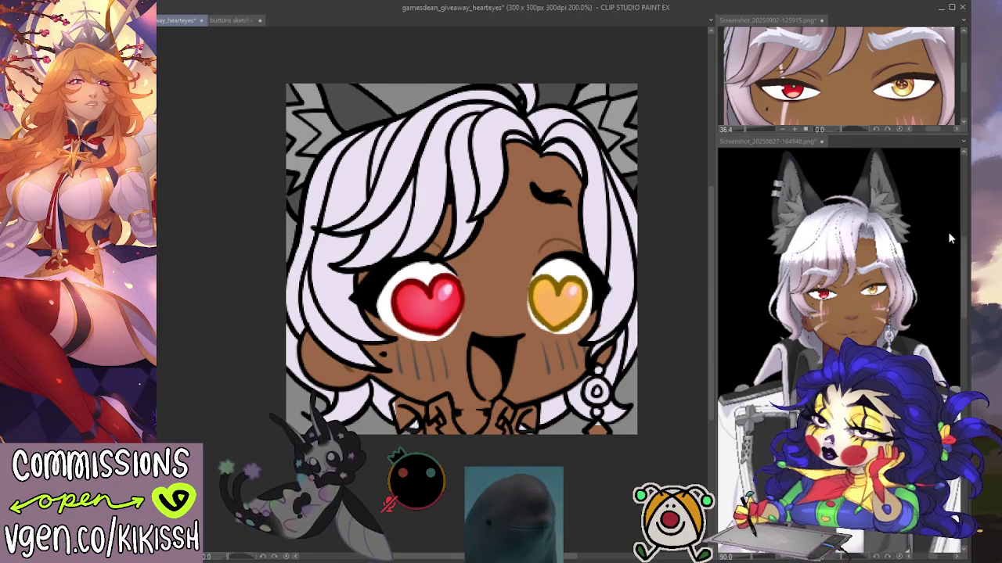
key("ctrl+a")
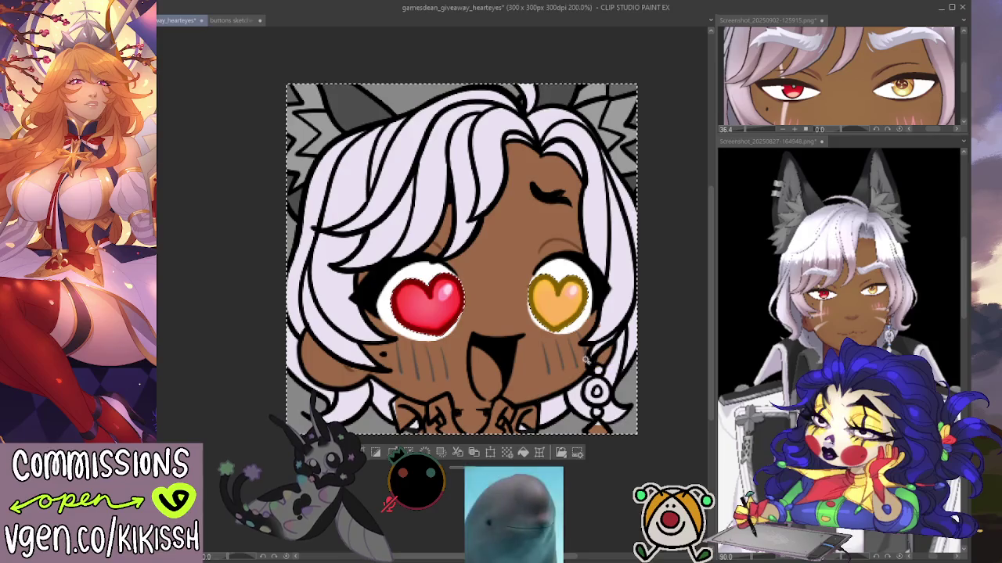
key("ctrl+d")
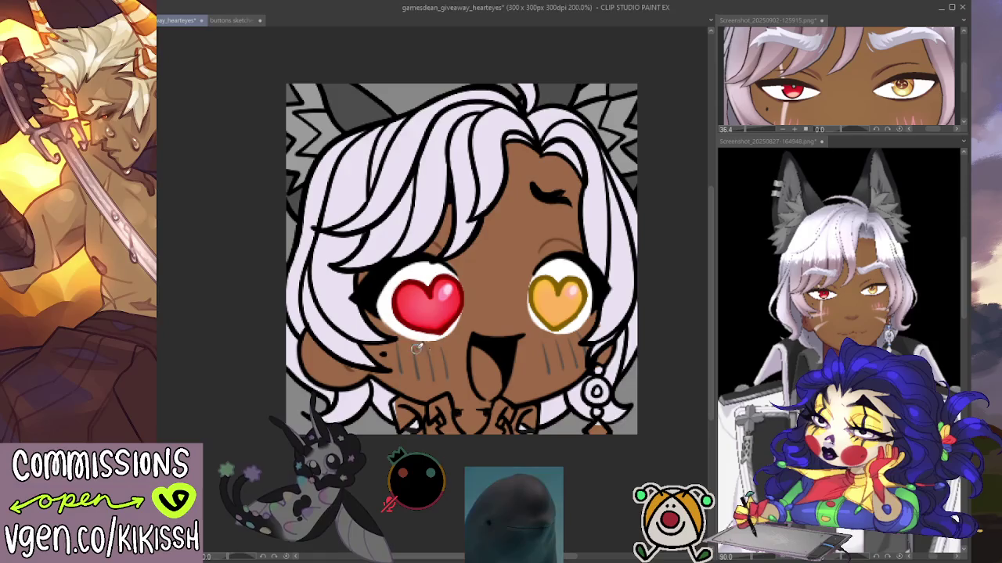
left_click_drag(591, 271, 595, 260)
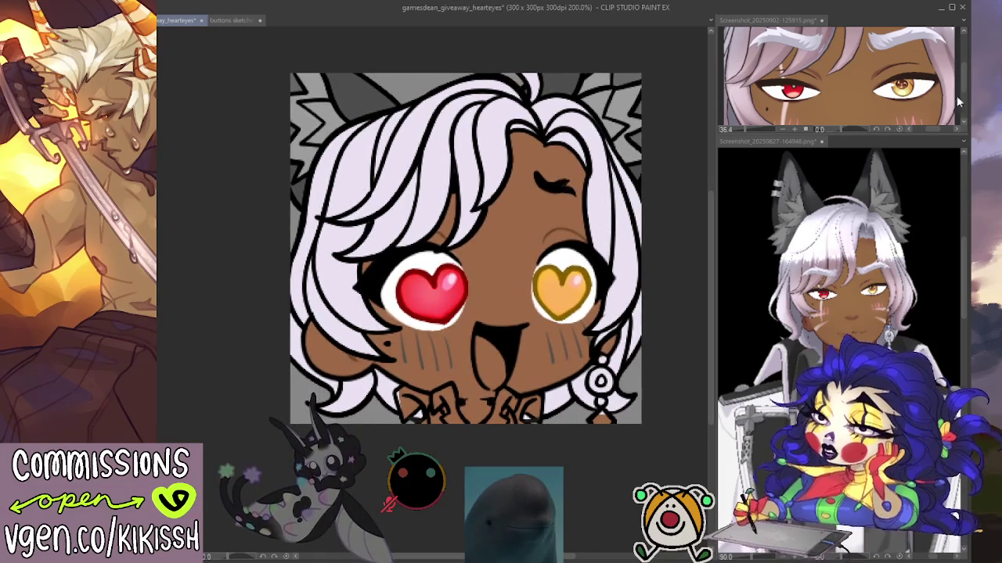
left_click_drag(531, 287, 527, 259)
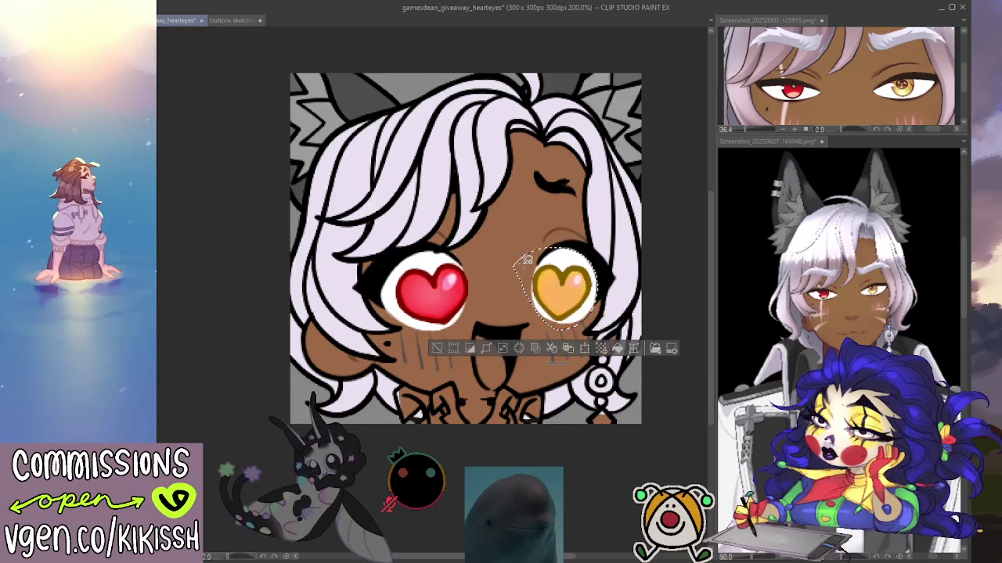
key("ctrl+d")
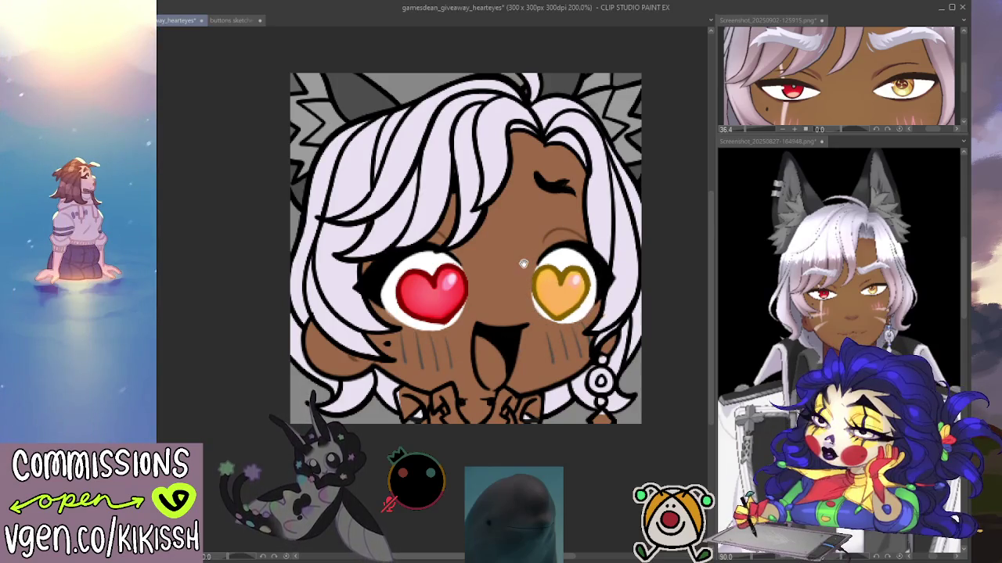
scroll(524, 264, "down", 2)
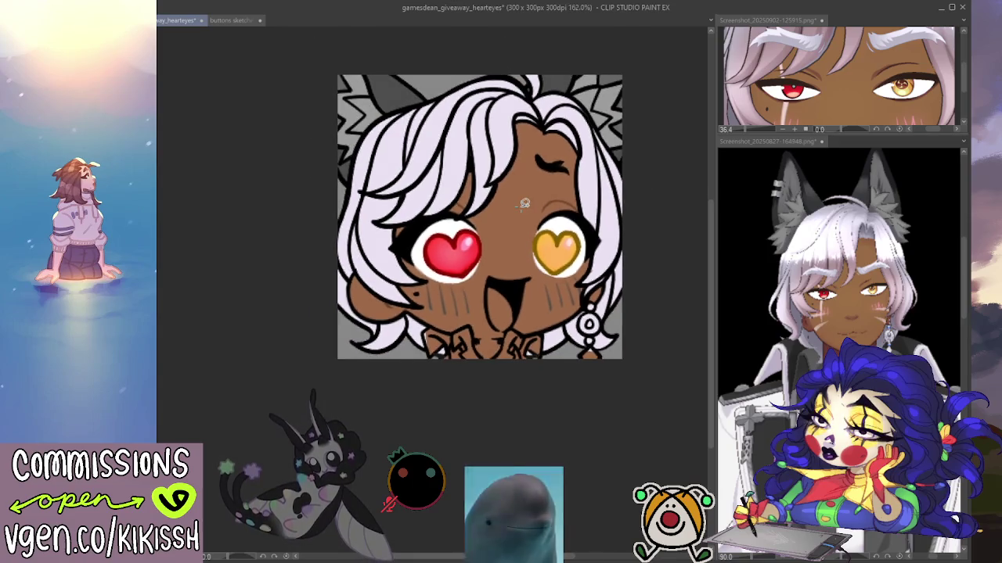
scroll(524, 203, "down", 1)
scroll(528, 202, "up", 1)
scroll(535, 201, "up", 1)
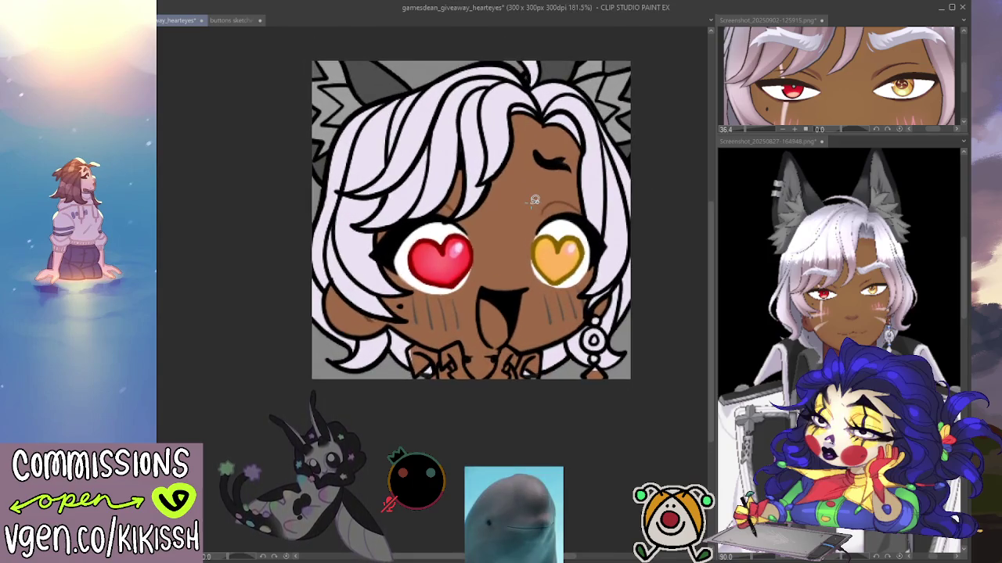
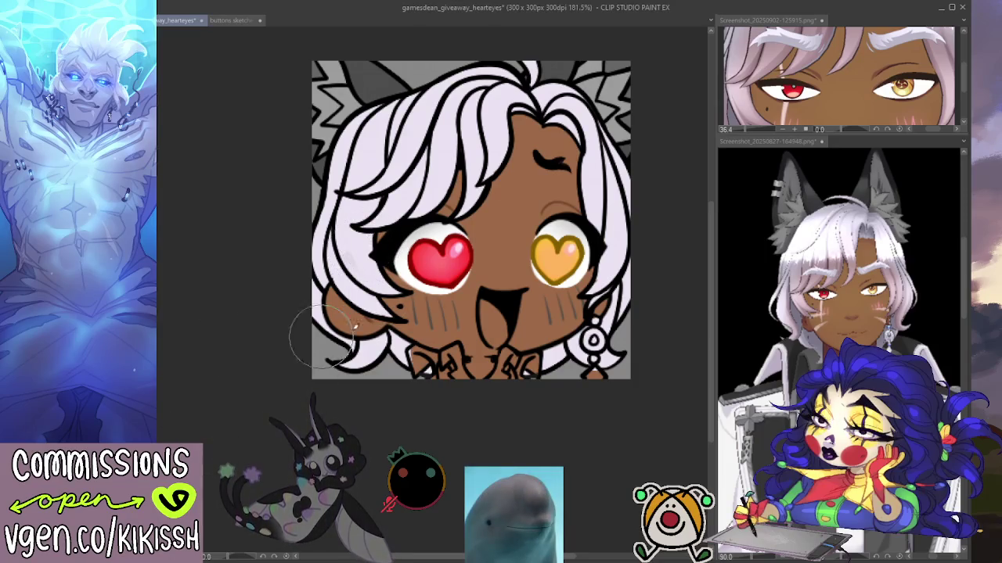
Step: Check the character reference, then brush light lavender over the grey hair shading on the left
left_click(867, 242)
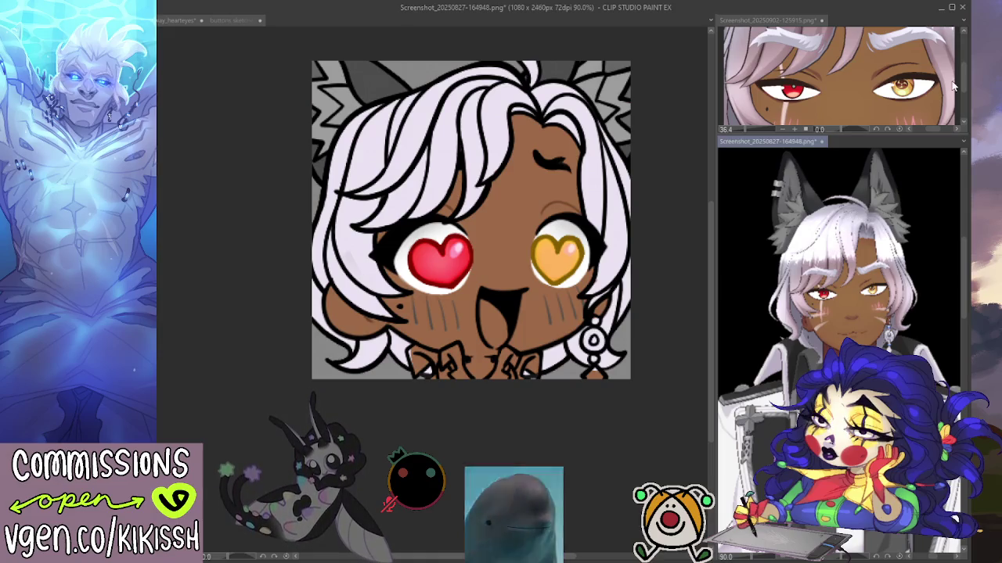
left_click(207, 344)
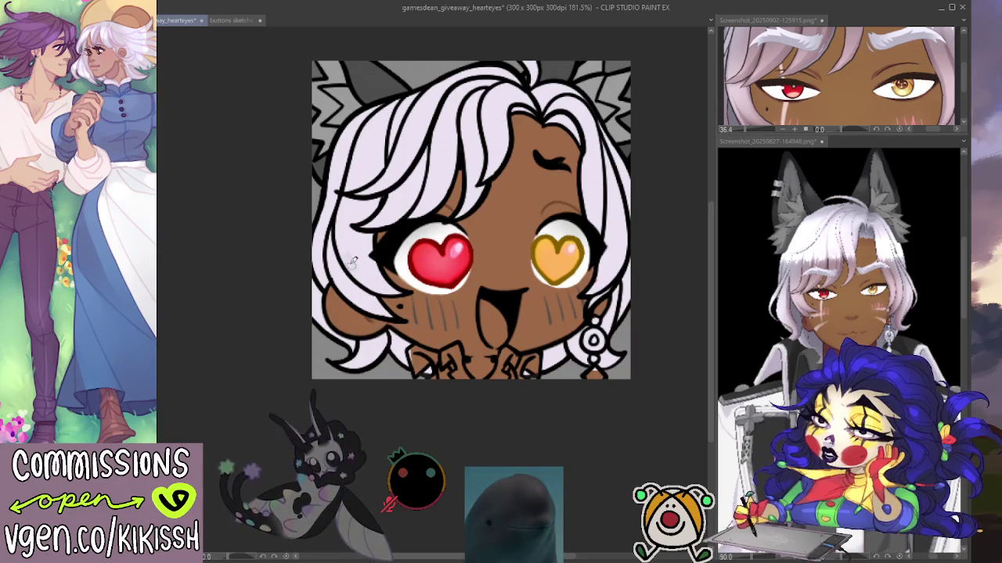
left_click_drag(332, 228, 343, 270)
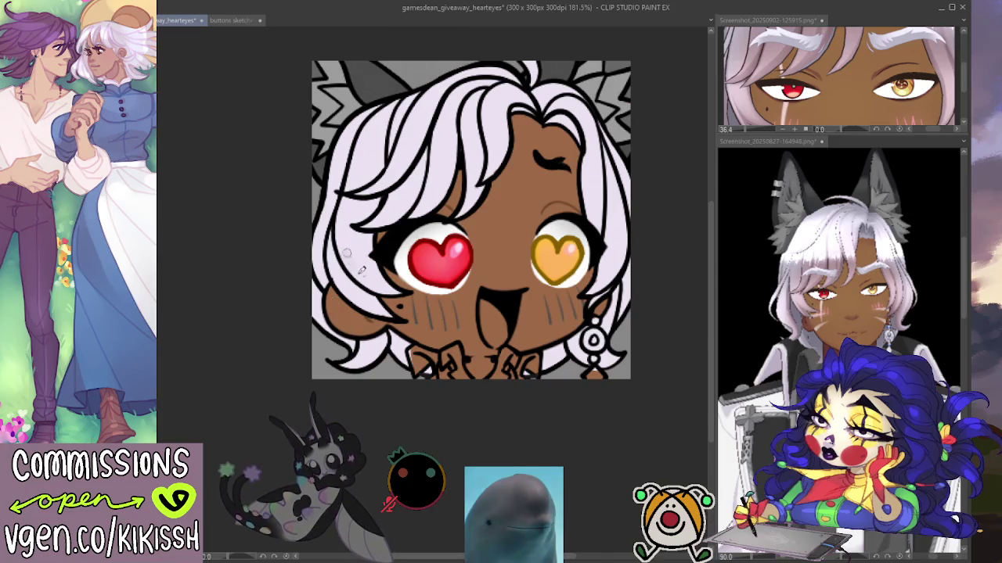
scroll(367, 311, "down", 1)
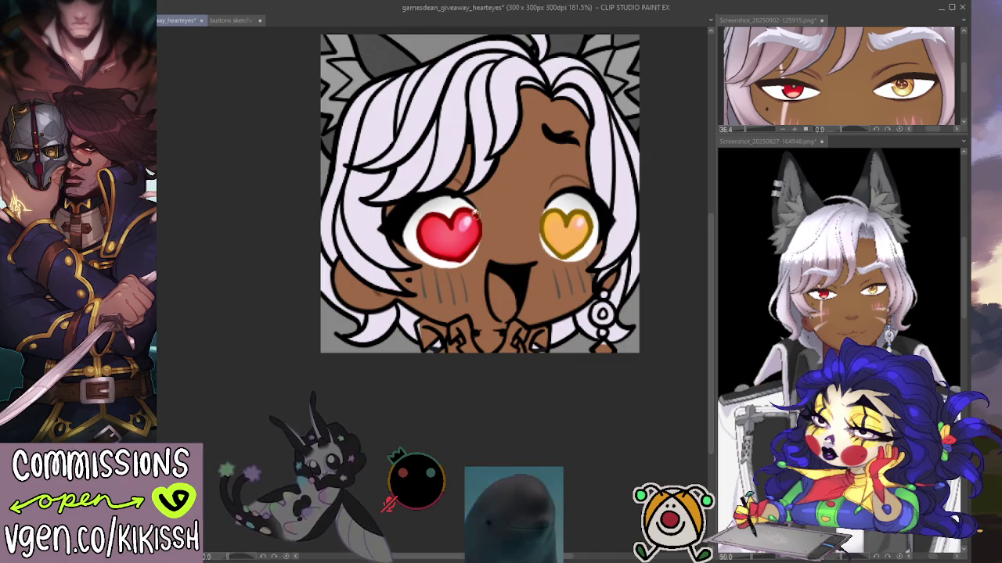
Step: Brush two light highlight streaks on the hair left of the red heart eye
left_click_drag(344, 189, 366, 251)
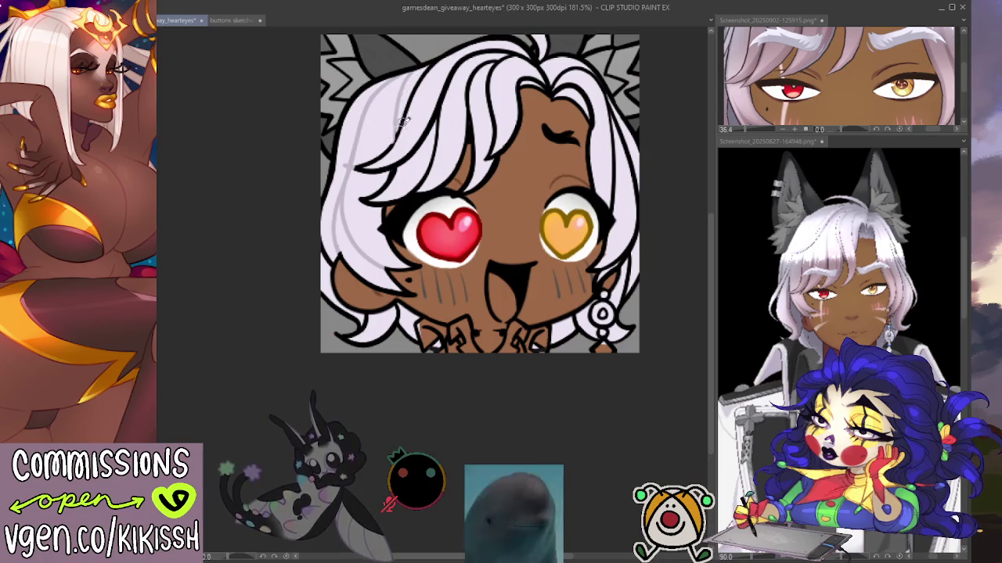
left_click_drag(353, 168, 402, 158)
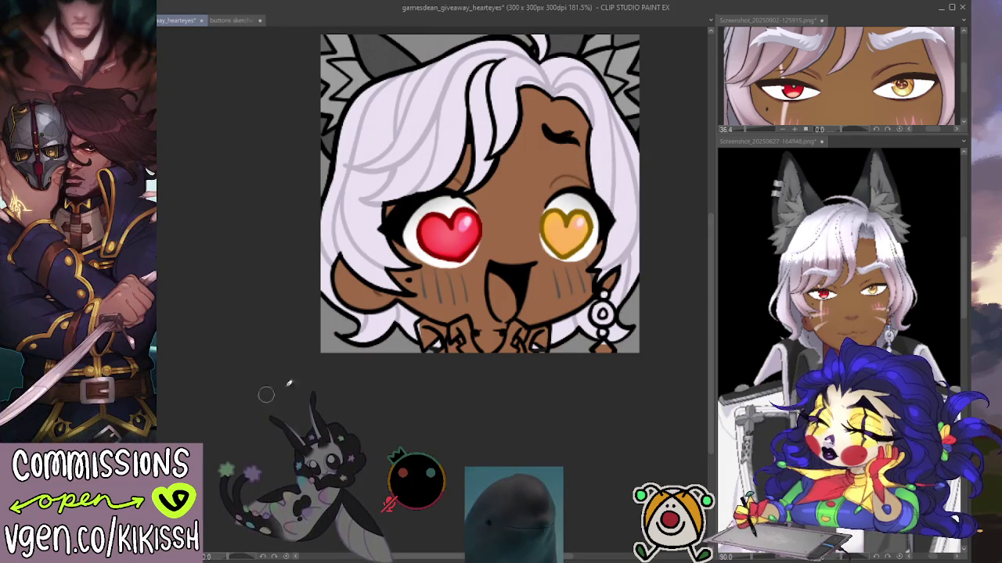
Step: Shift the canvas view slightly down
left_click_drag(558, 311, 562, 323)
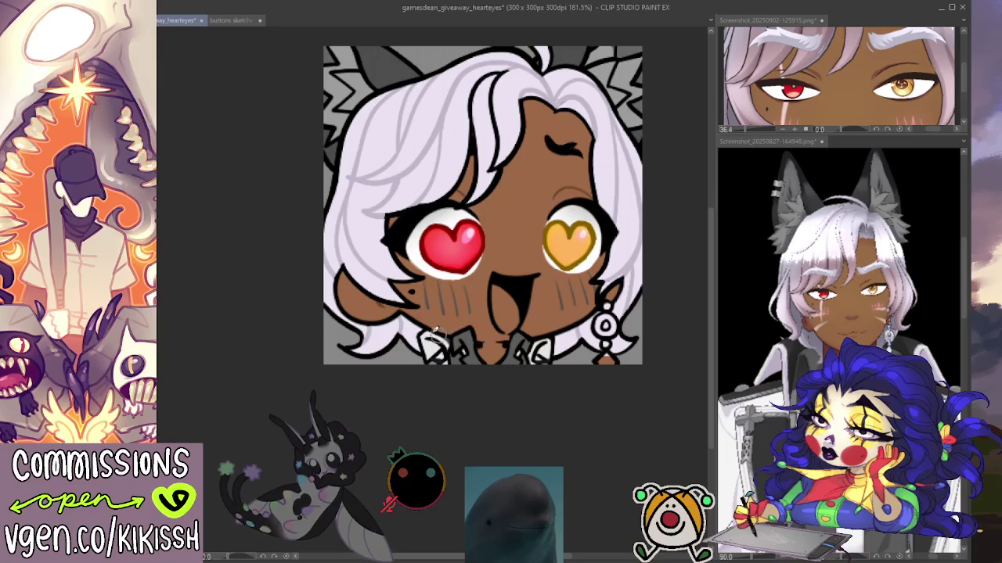
Step: Undo the pink right-cheek stroke and paint darker blush marks there instead
left_click_drag(547, 290, 556, 277)
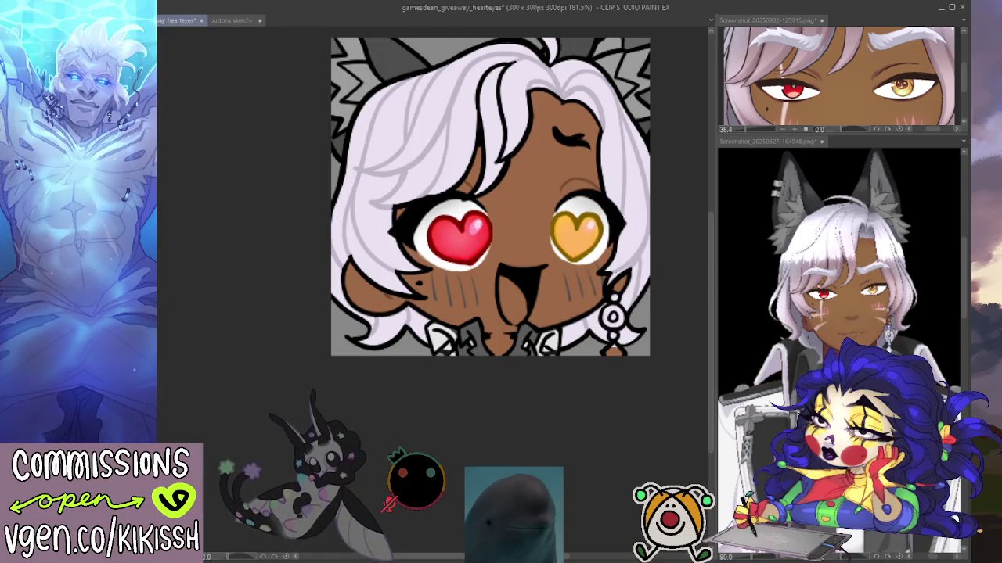
key("ctrl+z")
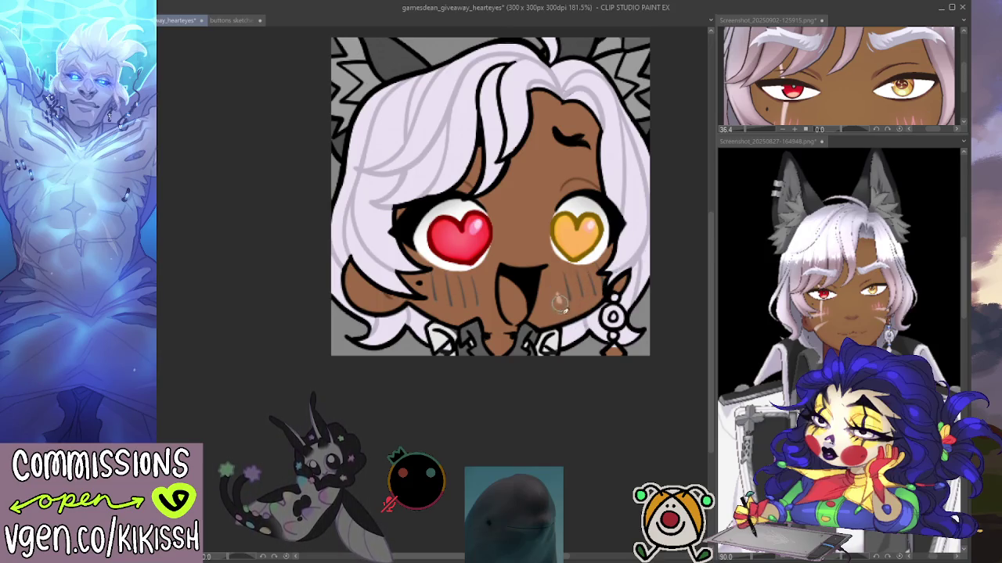
left_click_drag(595, 284, 598, 303)
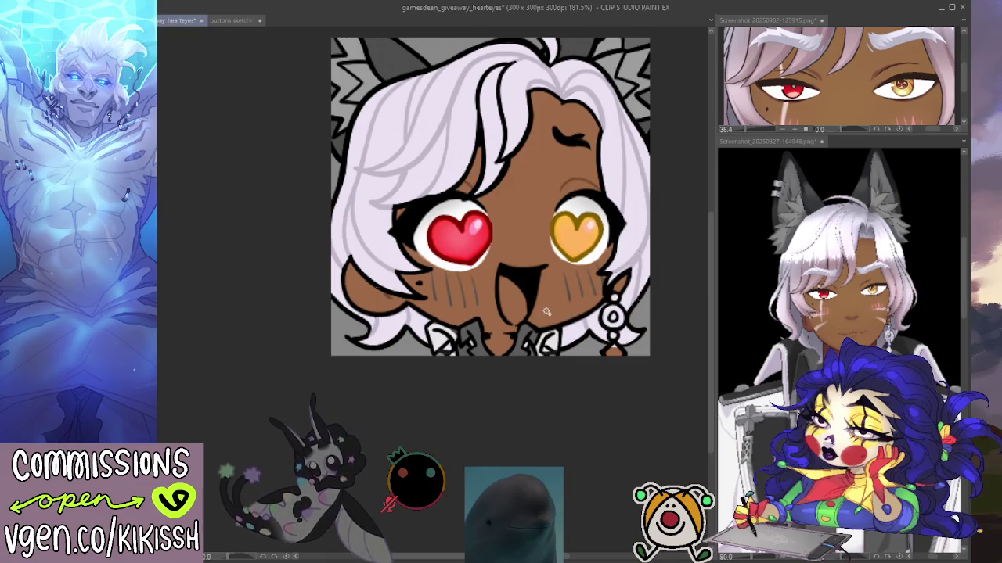
Step: Select the whole canvas and paint a light whisker stroke on the cheek, checking the close-up face reference
key("ctrl+a")
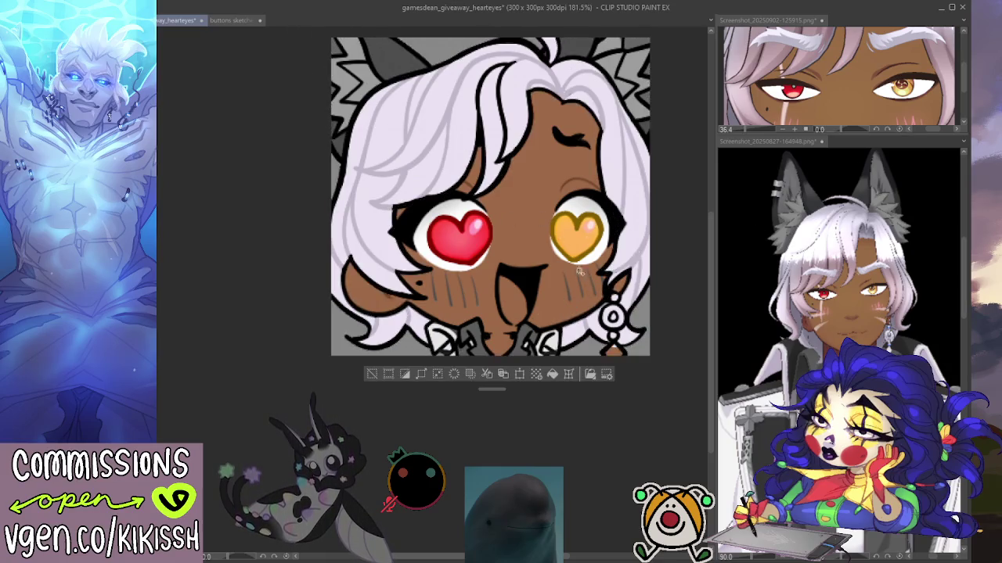
mouse_move(558, 295)
left_mouse_down()
mouse_move(564, 314)
mouse_move(576, 312)
left_mouse_up()
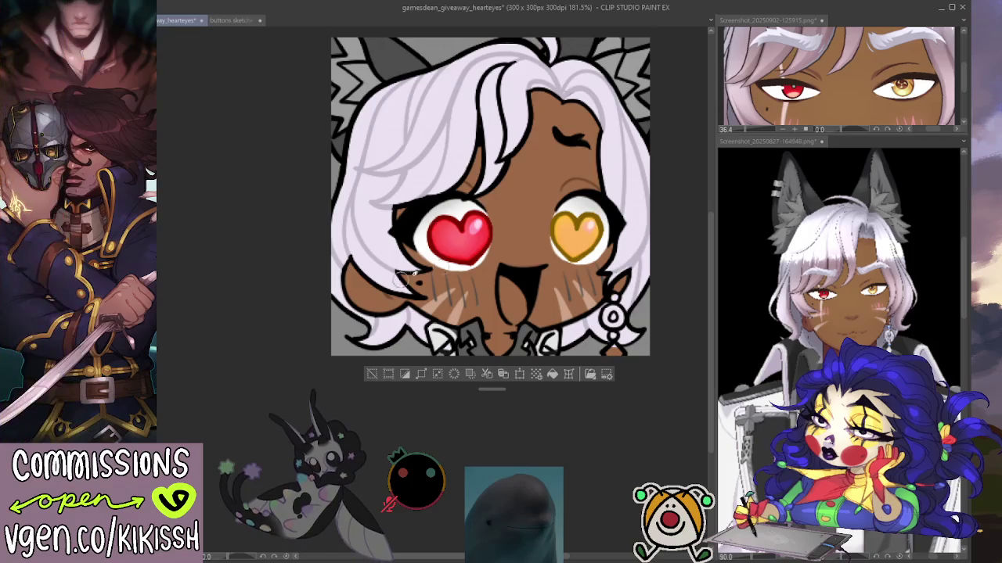
left_click(911, 127)
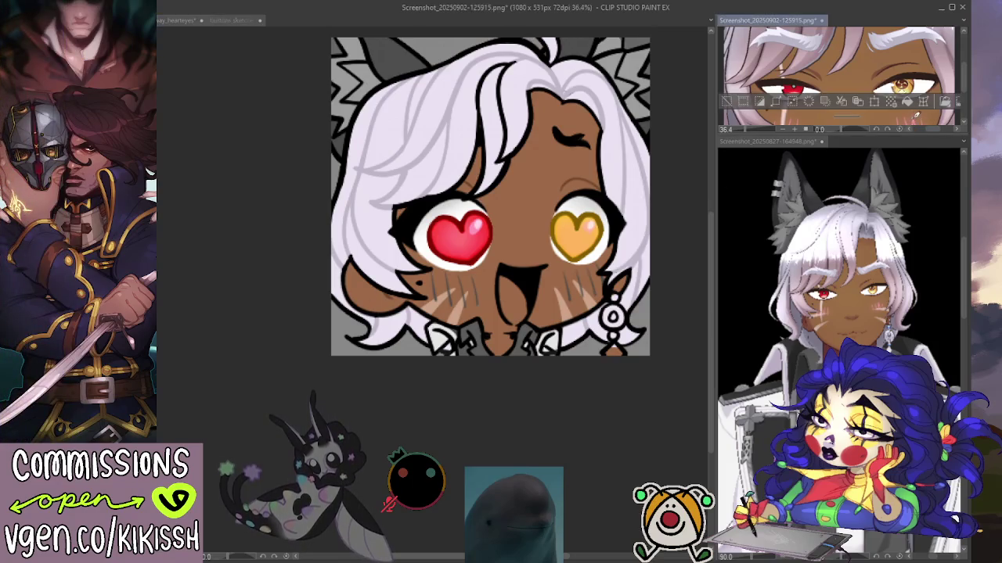
Step: Clear the selection and paint pink blush strokes on the right and left cheeks
left_click(567, 285)
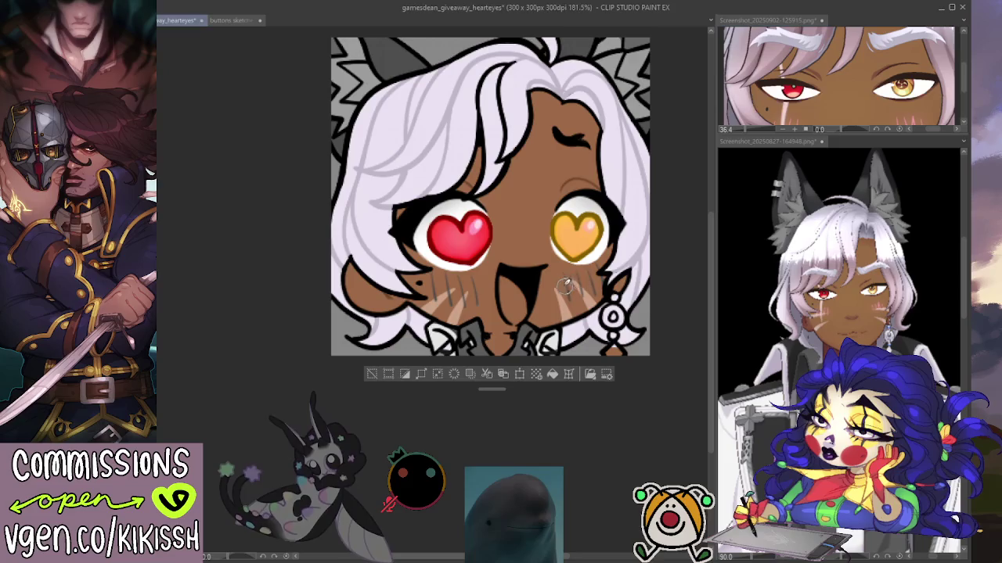
key("ctrl+d")
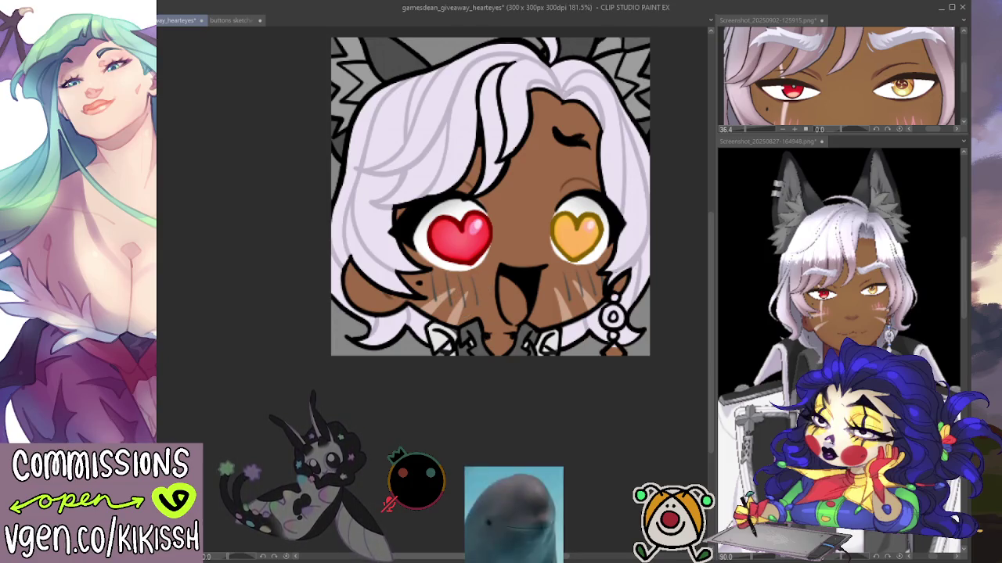
key("ctrl+z")
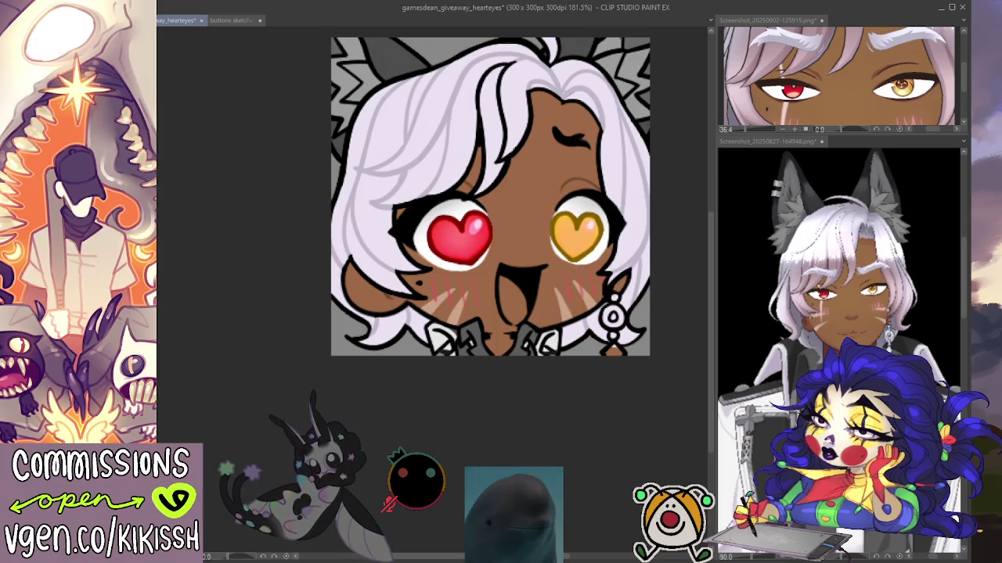
left_click_drag(571, 290, 586, 276)
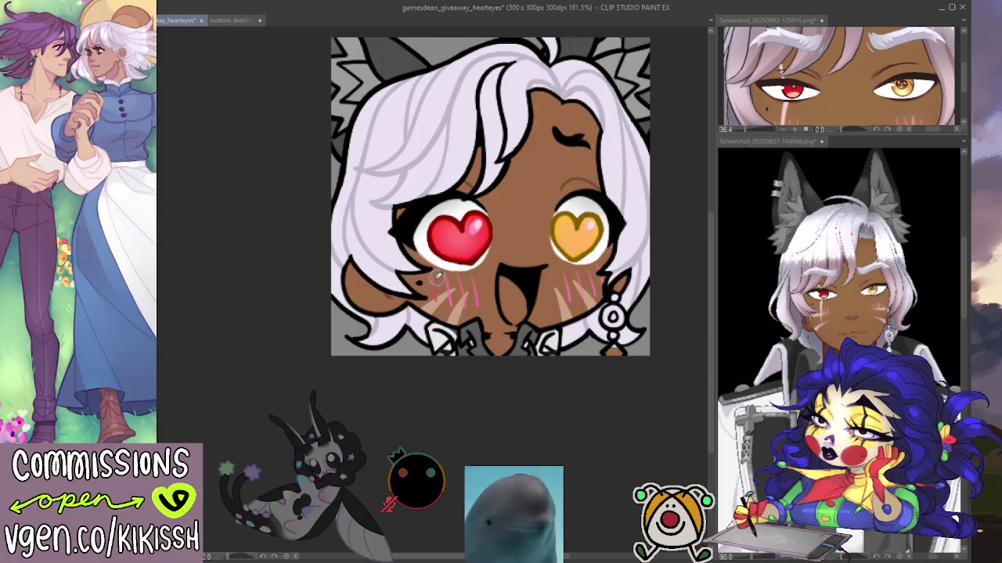
left_click_drag(432, 277, 439, 295)
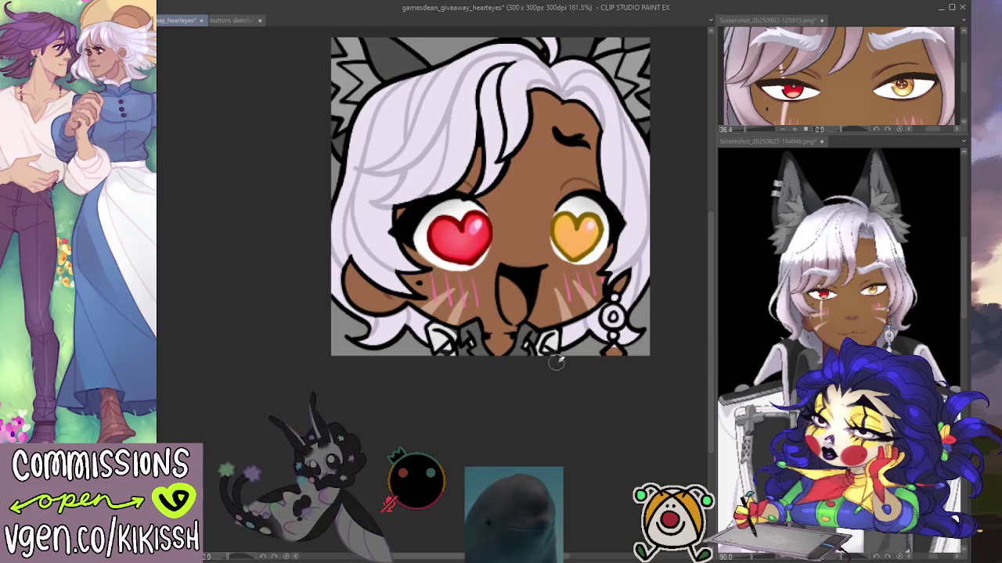